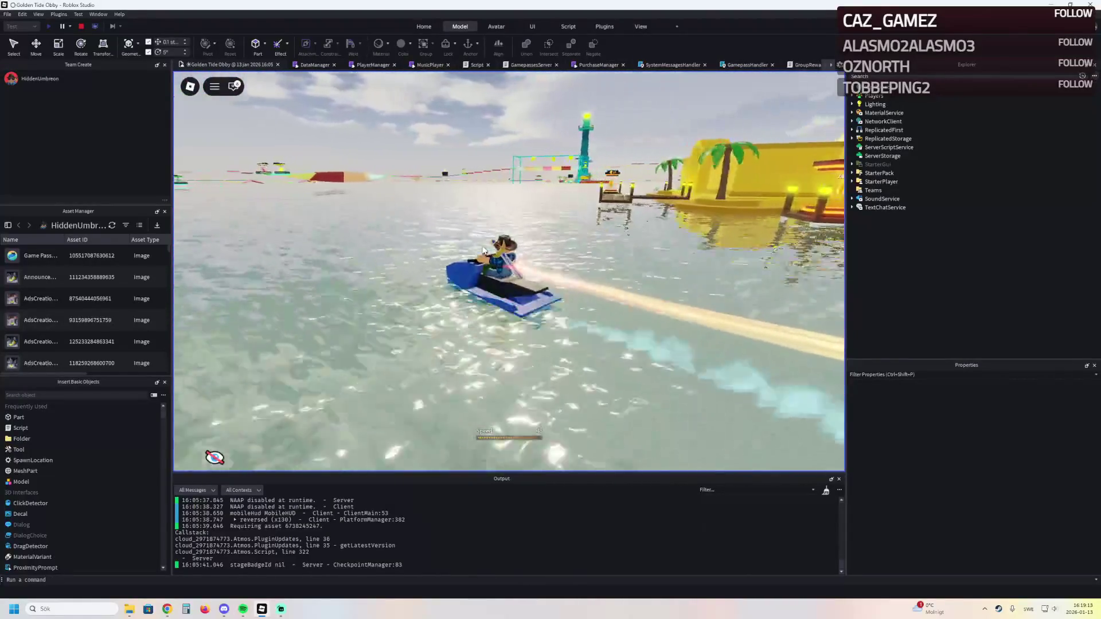
Steer the jet ski past the dock and around the obby tower
key(a)
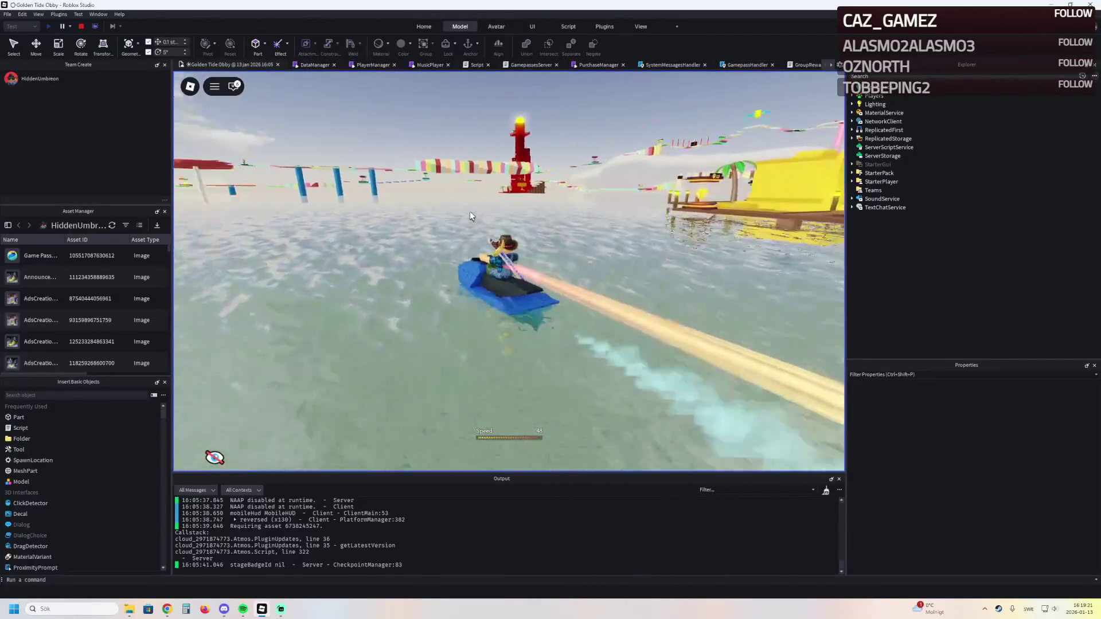
key(d)
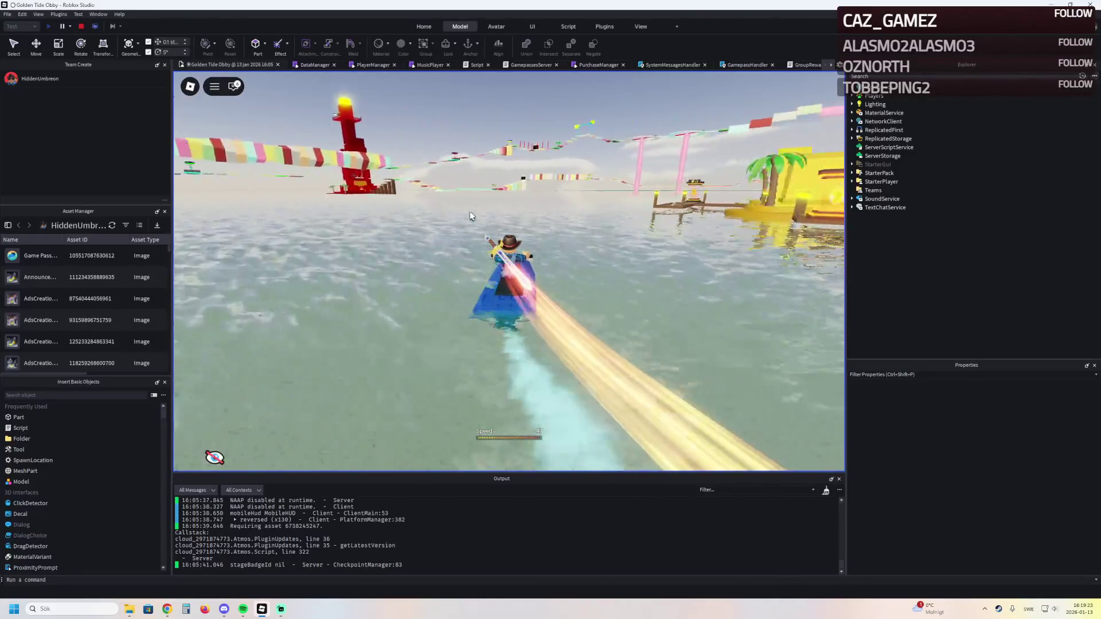
key(d)
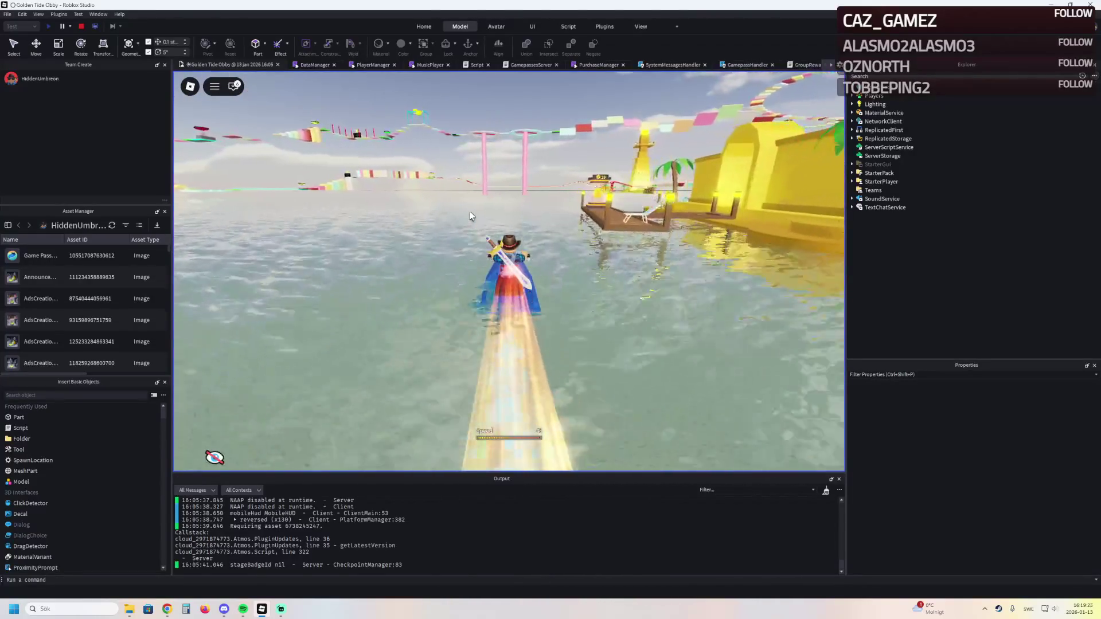
key(d)
key(d)
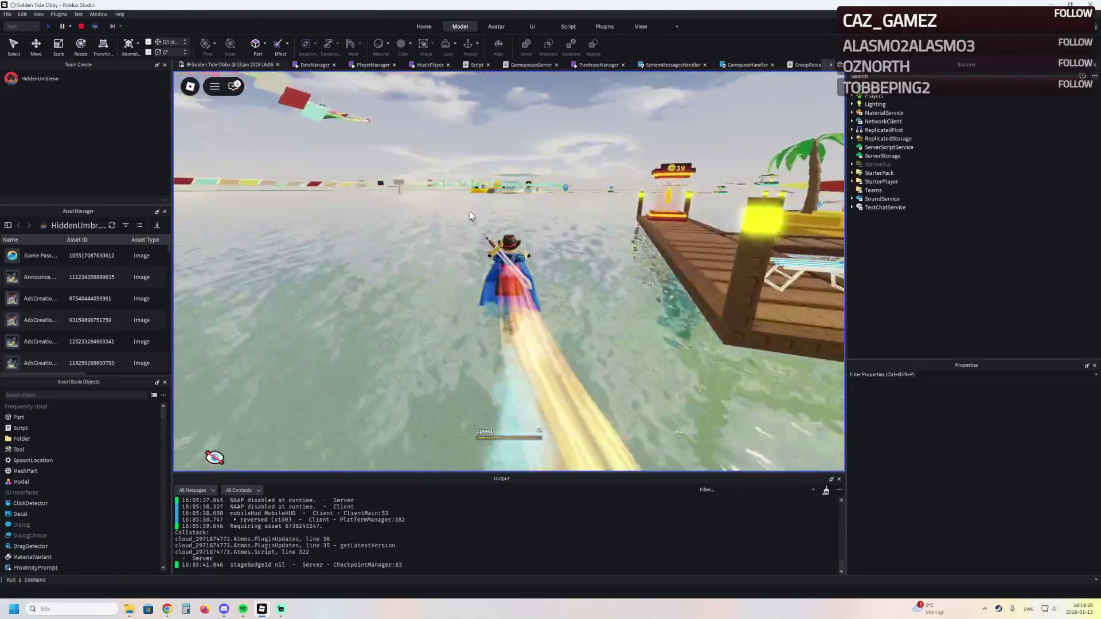
key(d)
key(d)
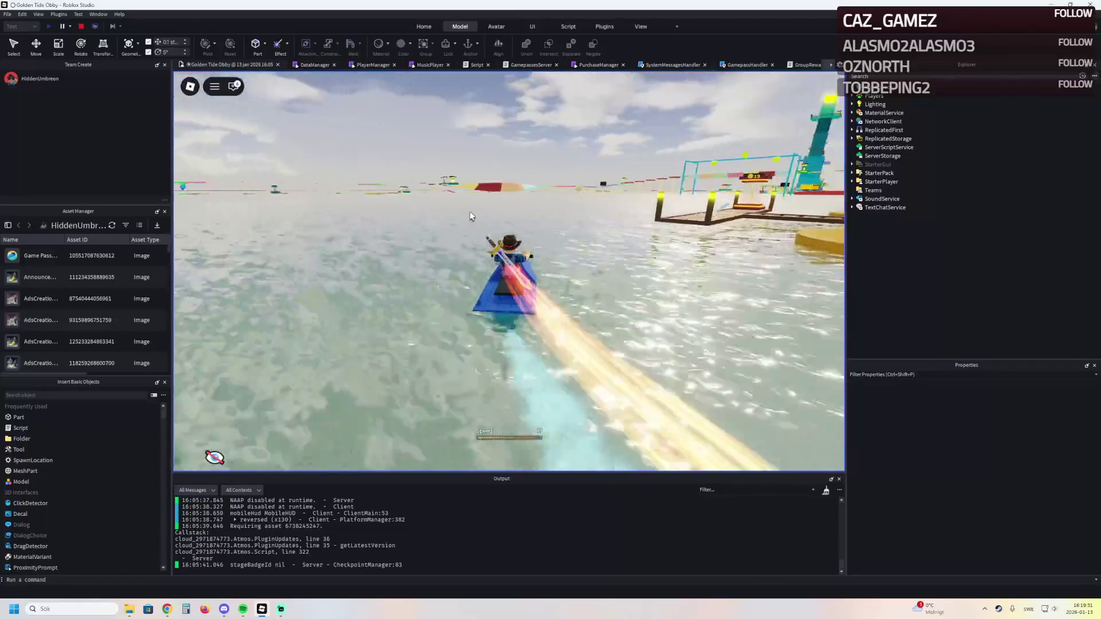
key(w)
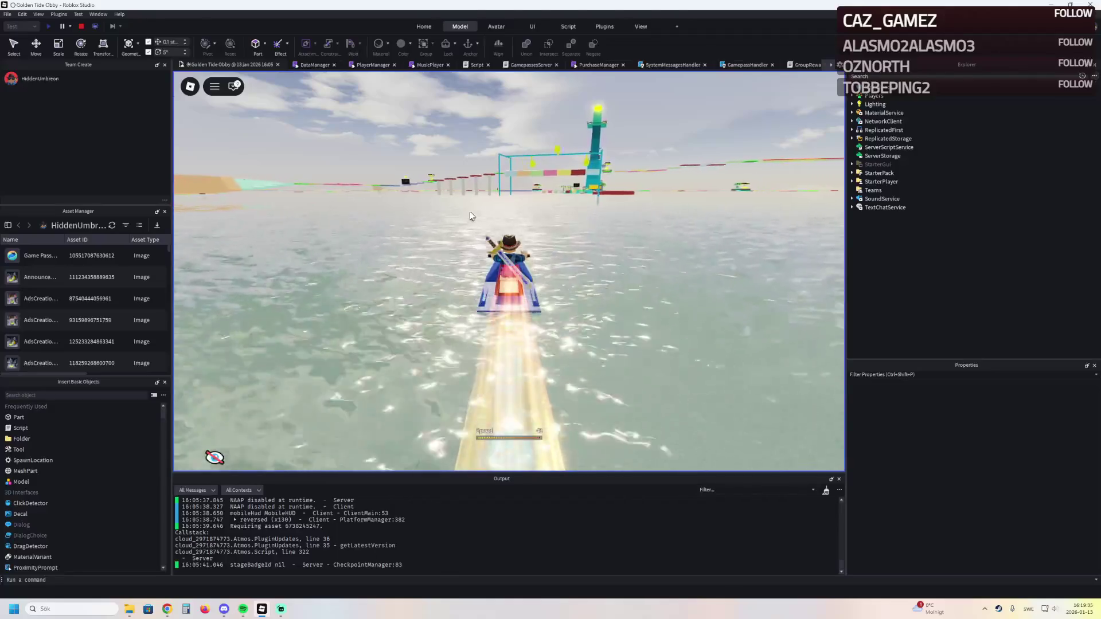
key(d)
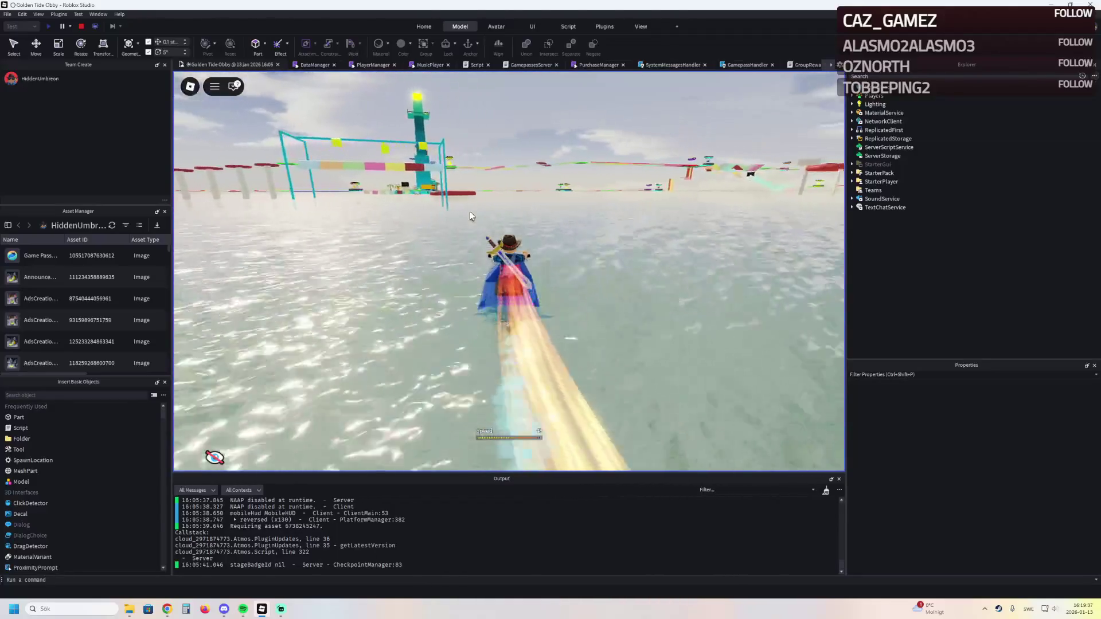
key(a)
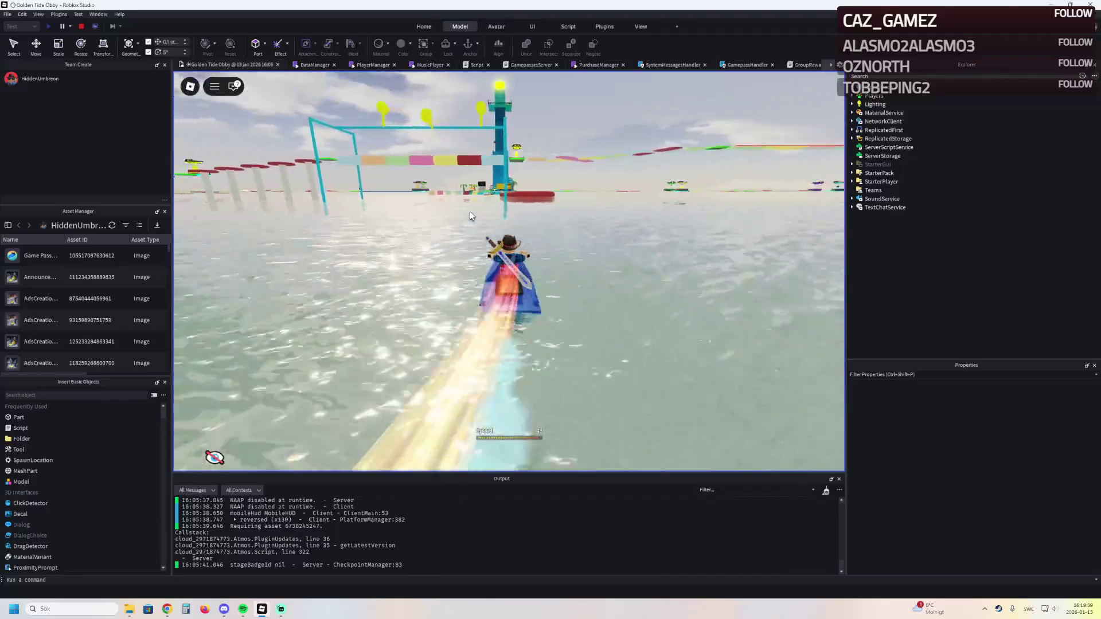
key(a)
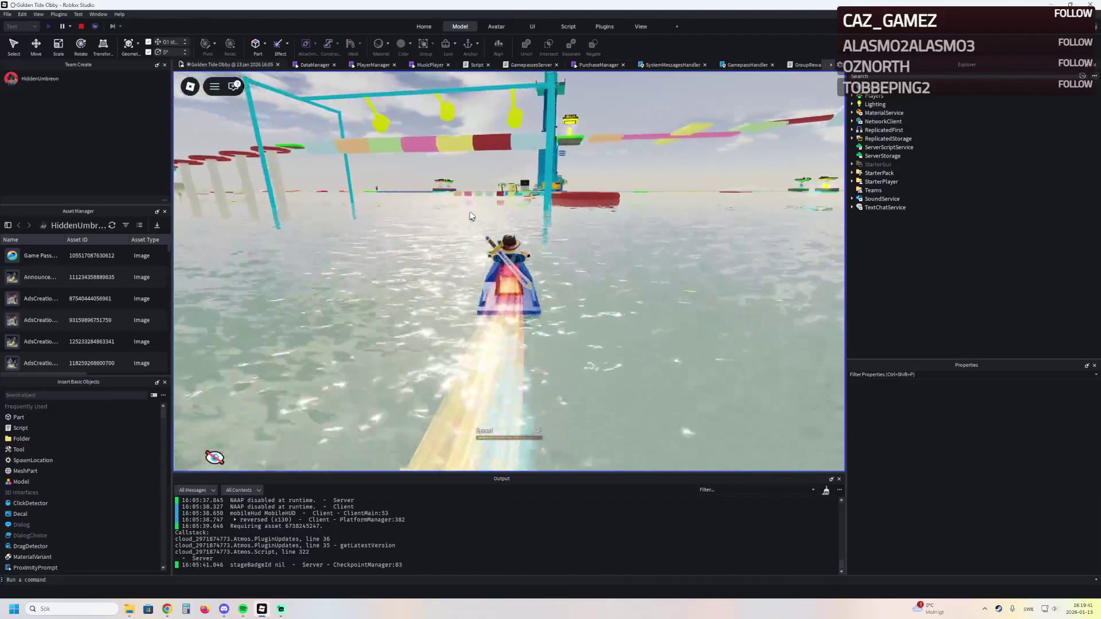
key(d)
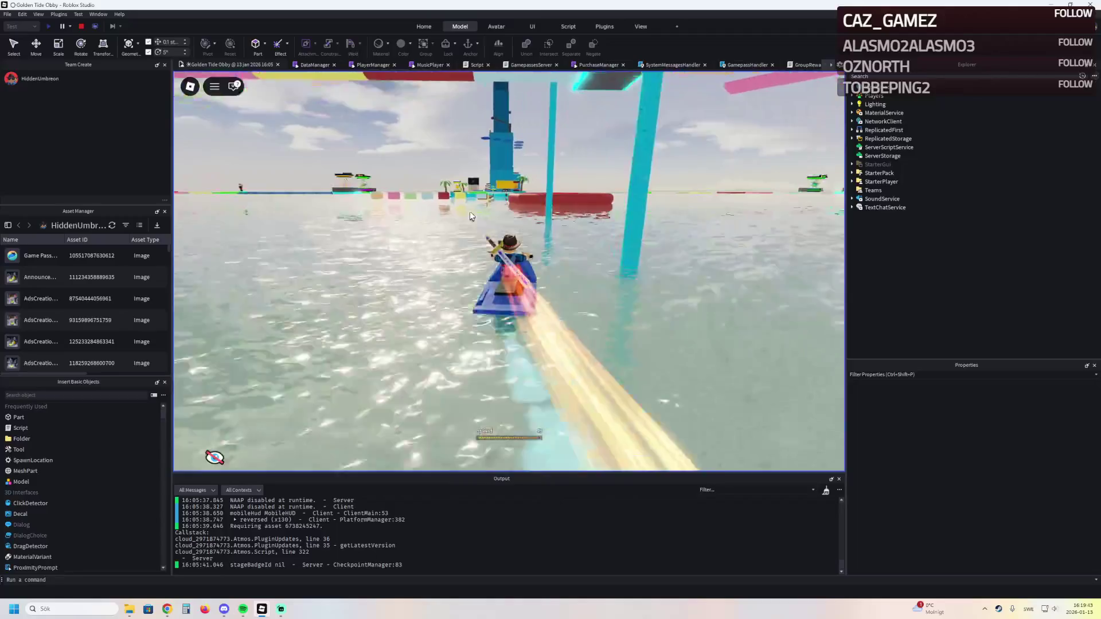
key(a)
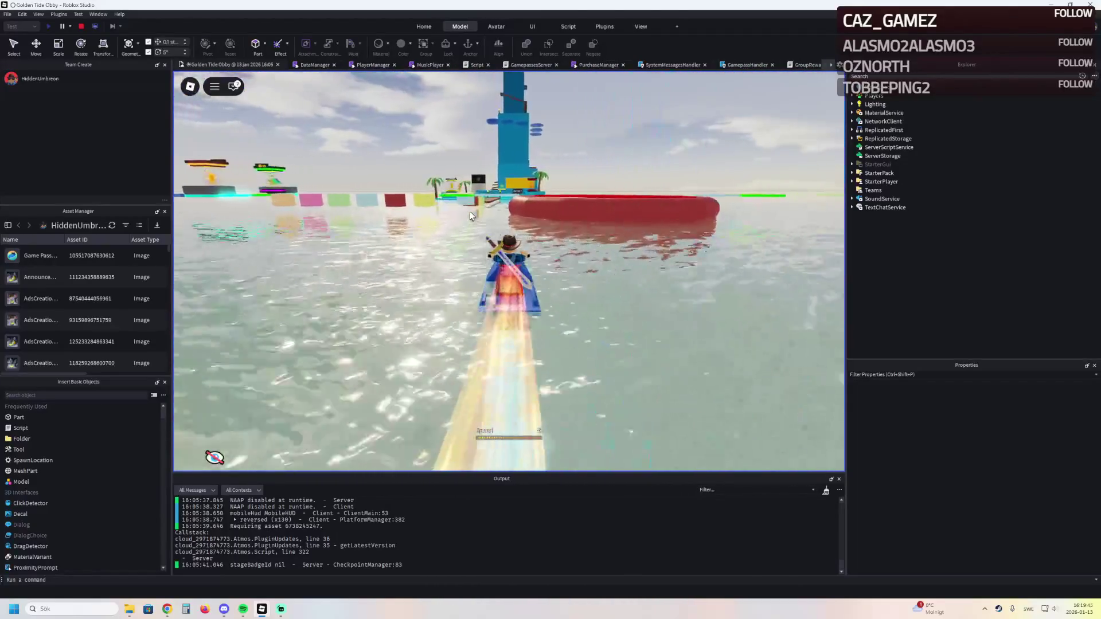
key(d)
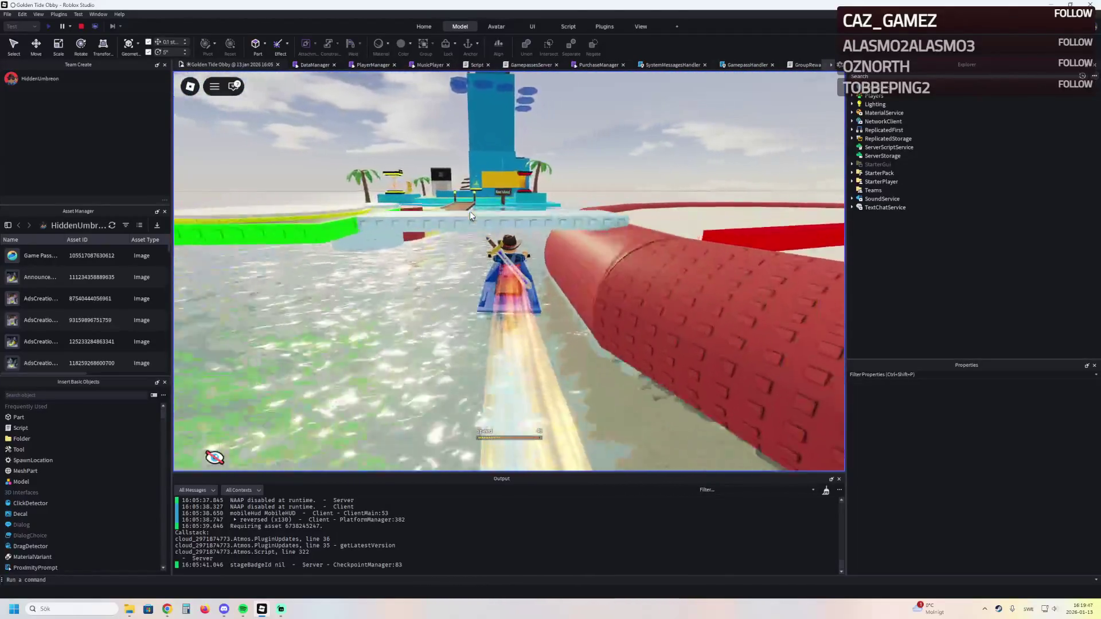
Drive alongside the obby course, past the cyan structure, and toward the VIP island
key(d)
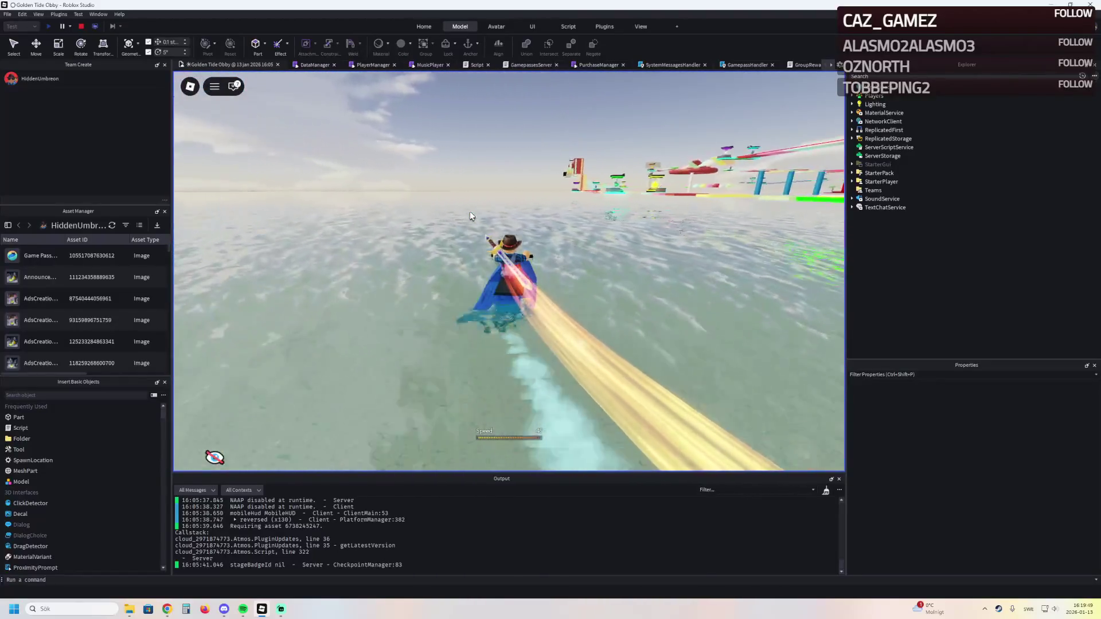
key(a)
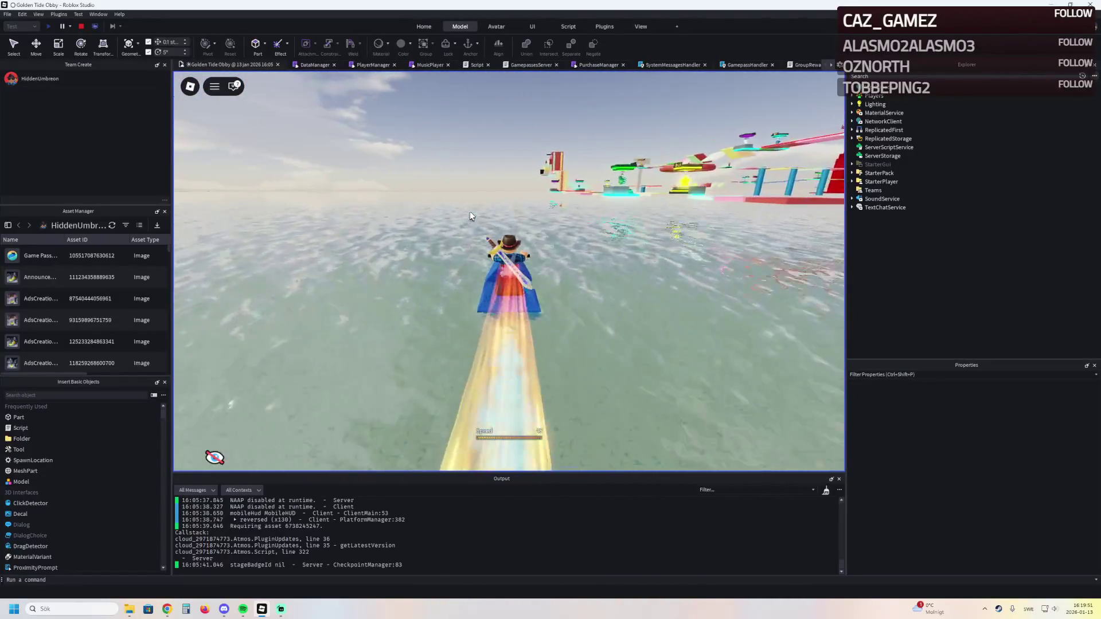
key(d)
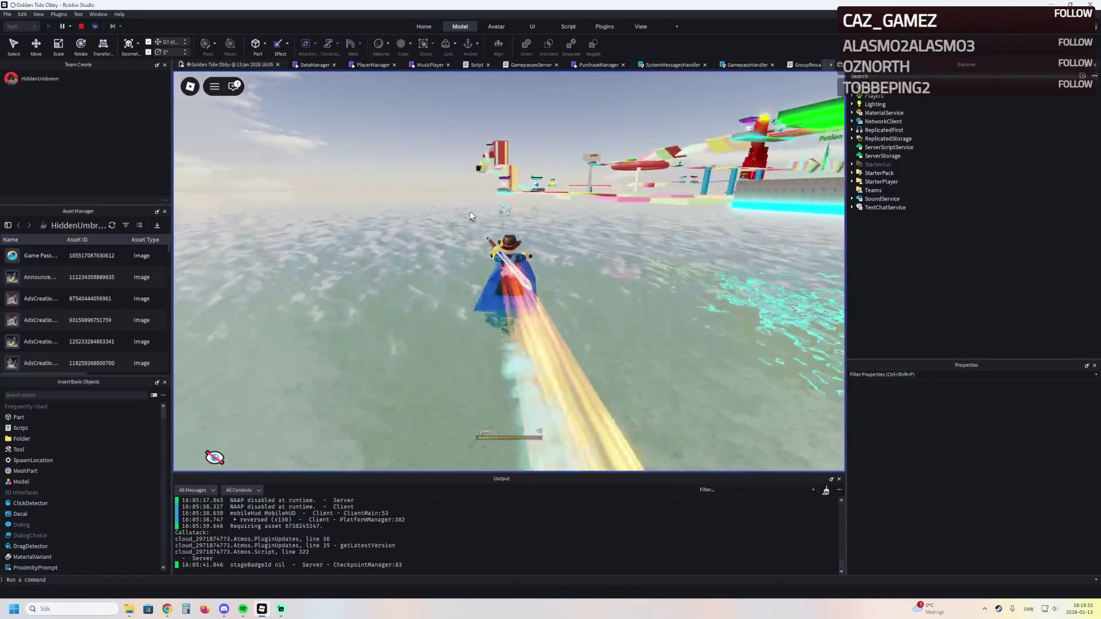
key(d)
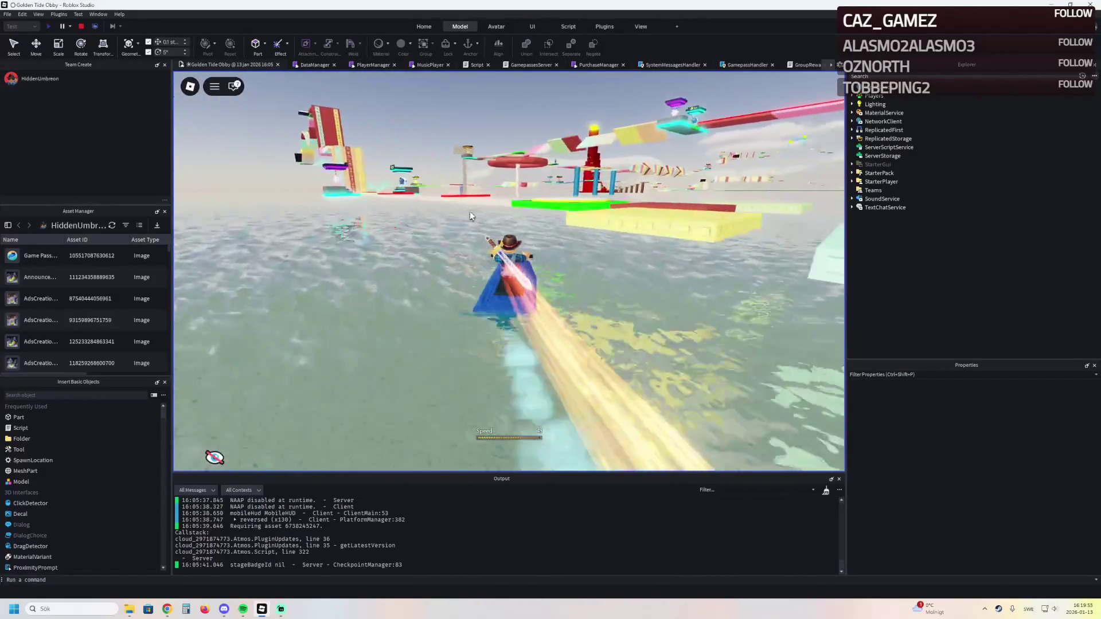
key(d)
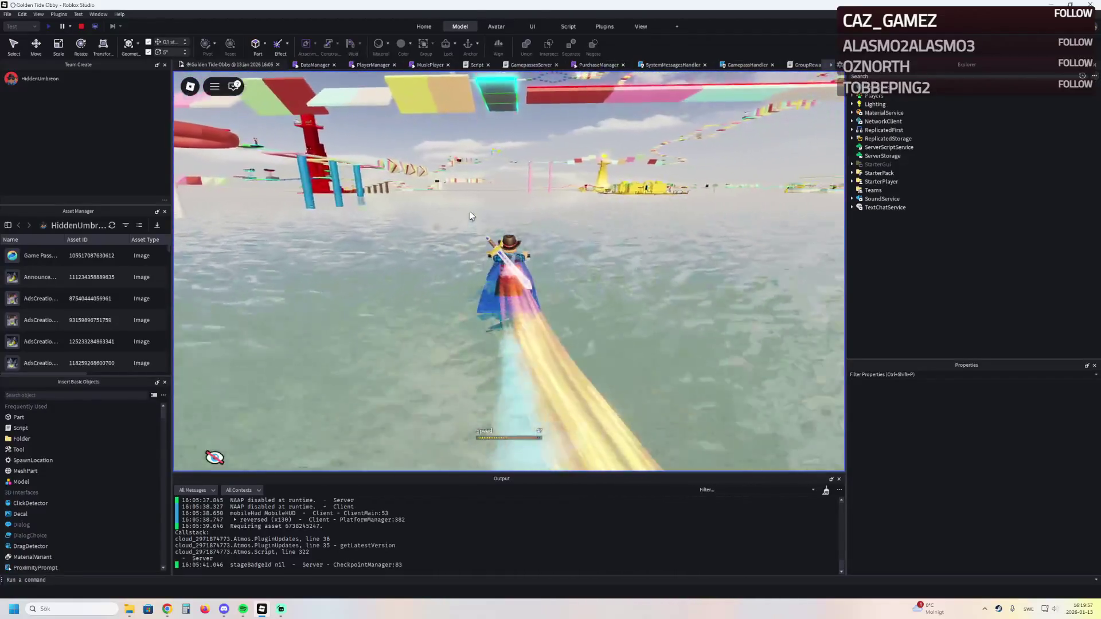
key(d)
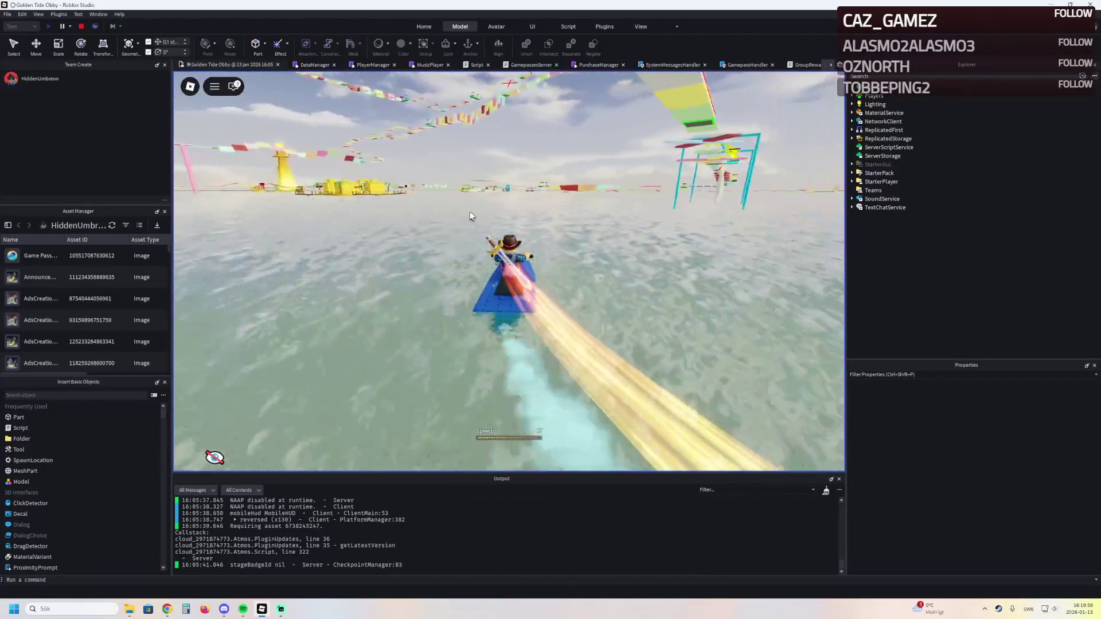
key(w)
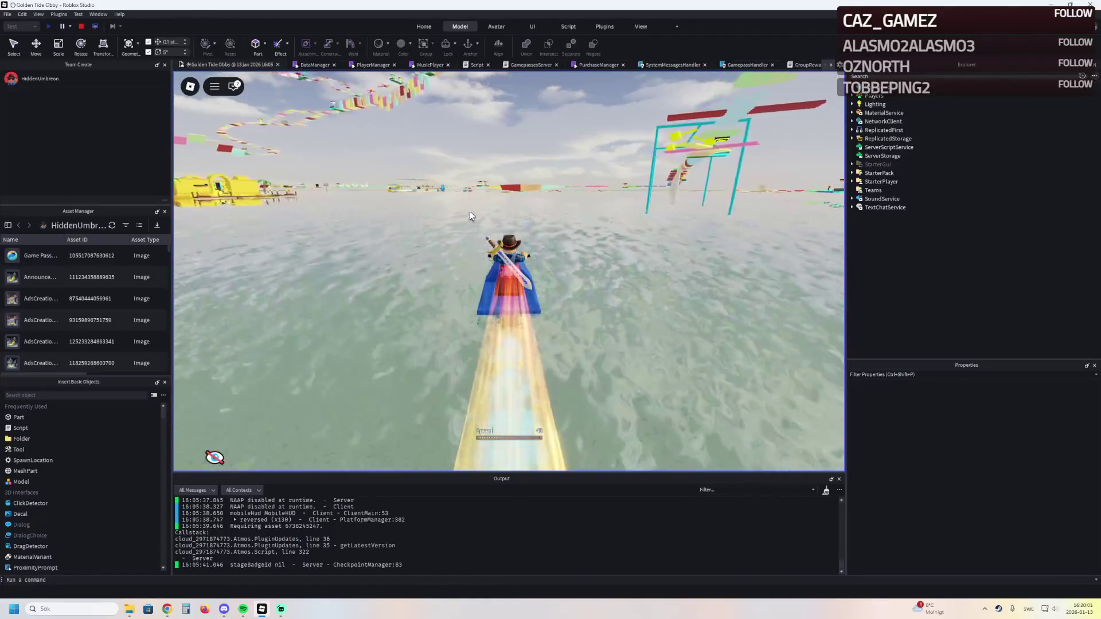
key(w)
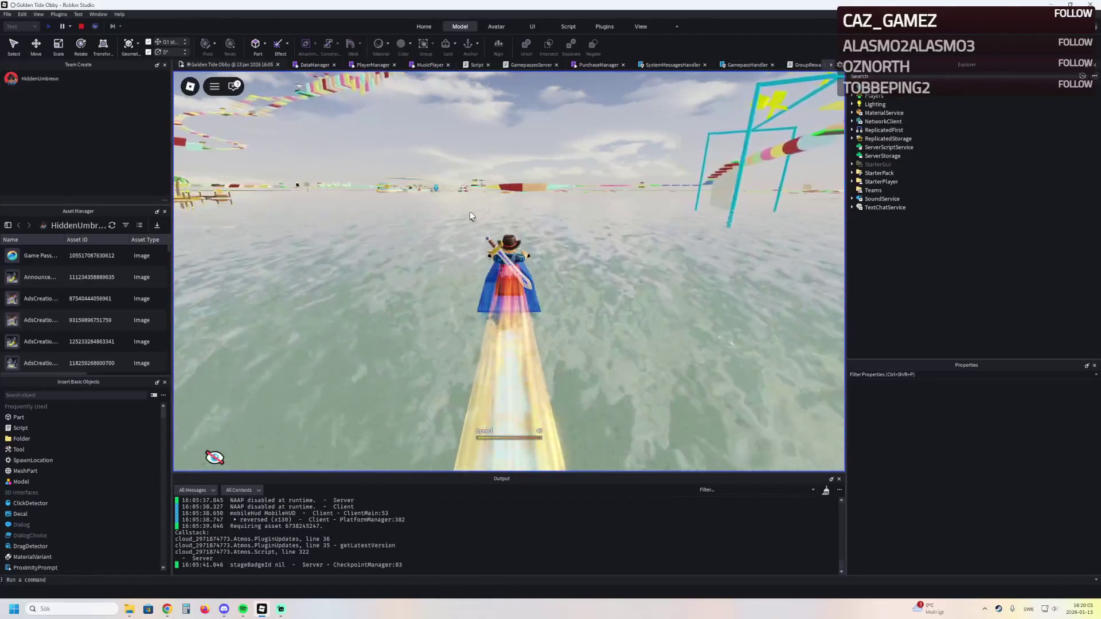
key(w)
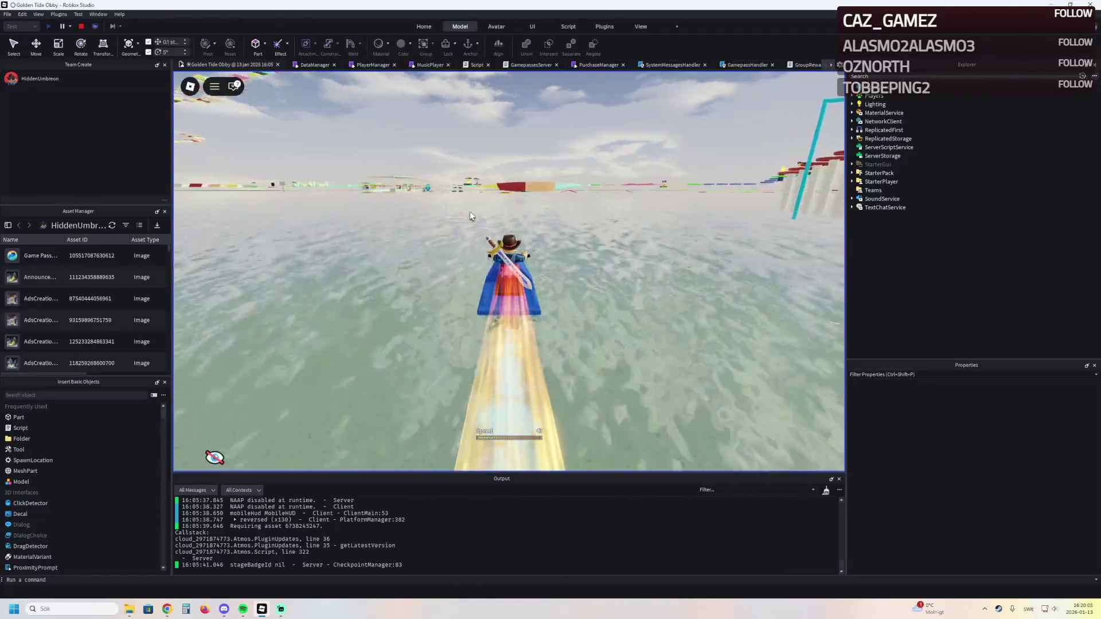
key(a)
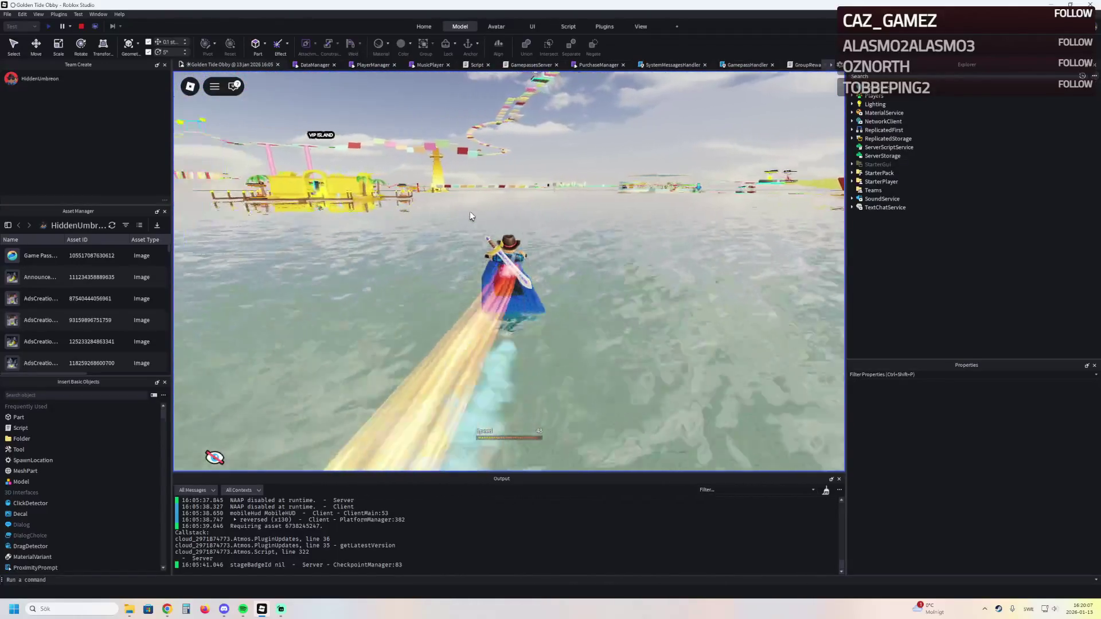
key(w)
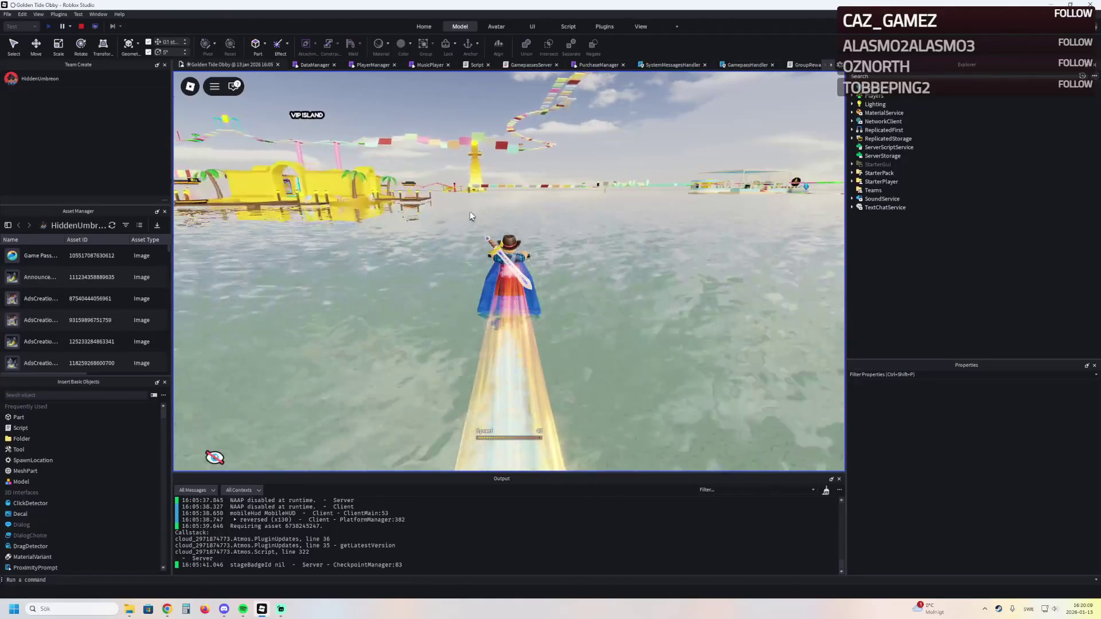
Circle the jet ski past the VIP island and back toward the yellow tower
key(d)
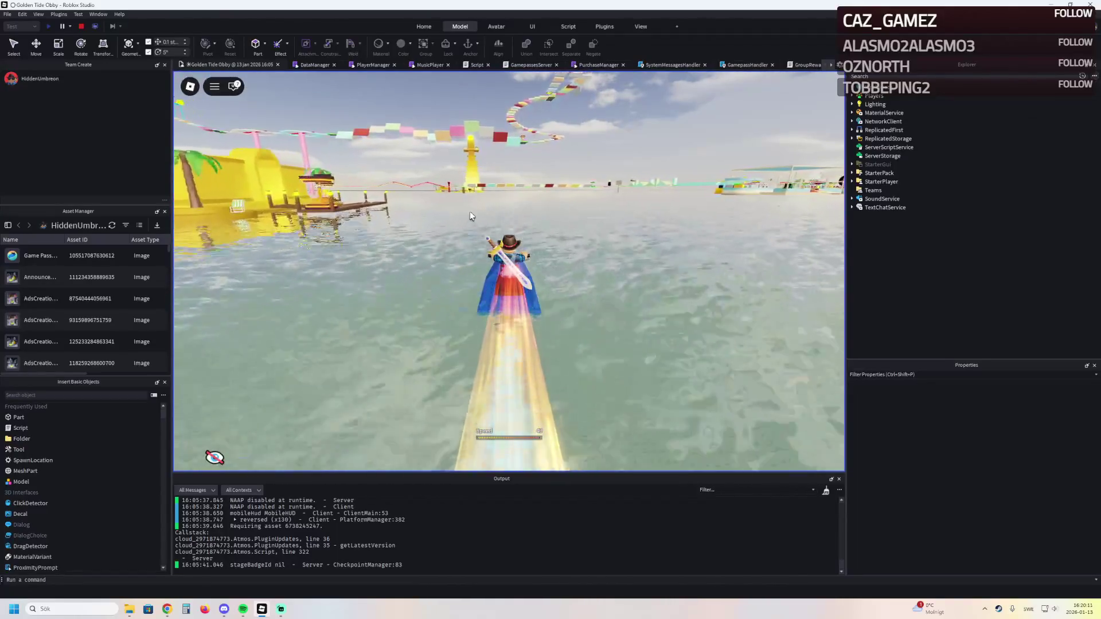
key(d)
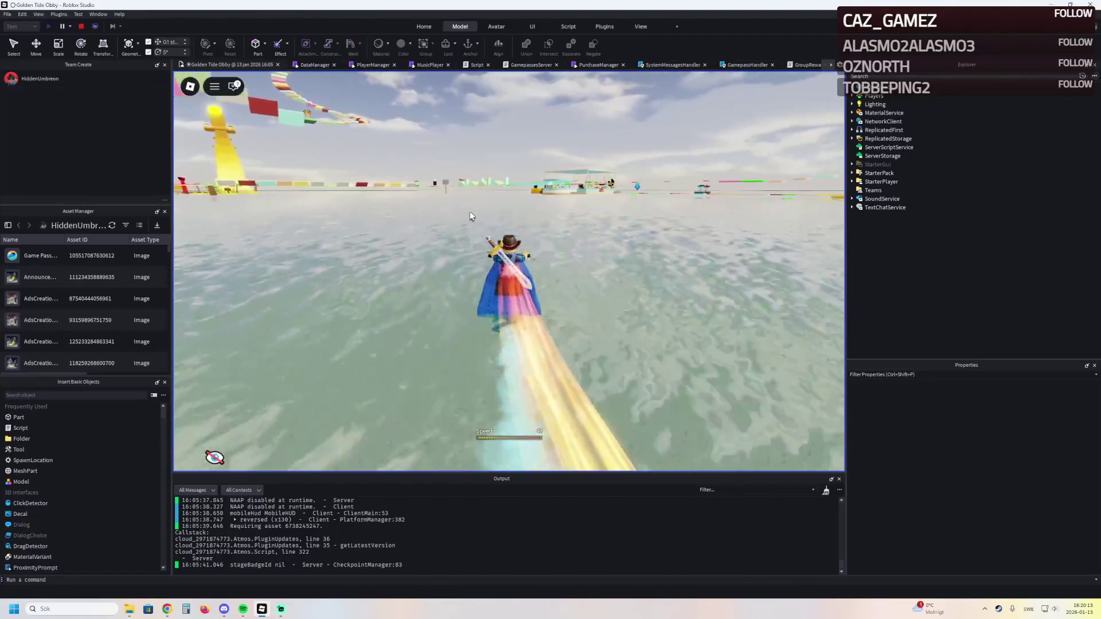
key(d)
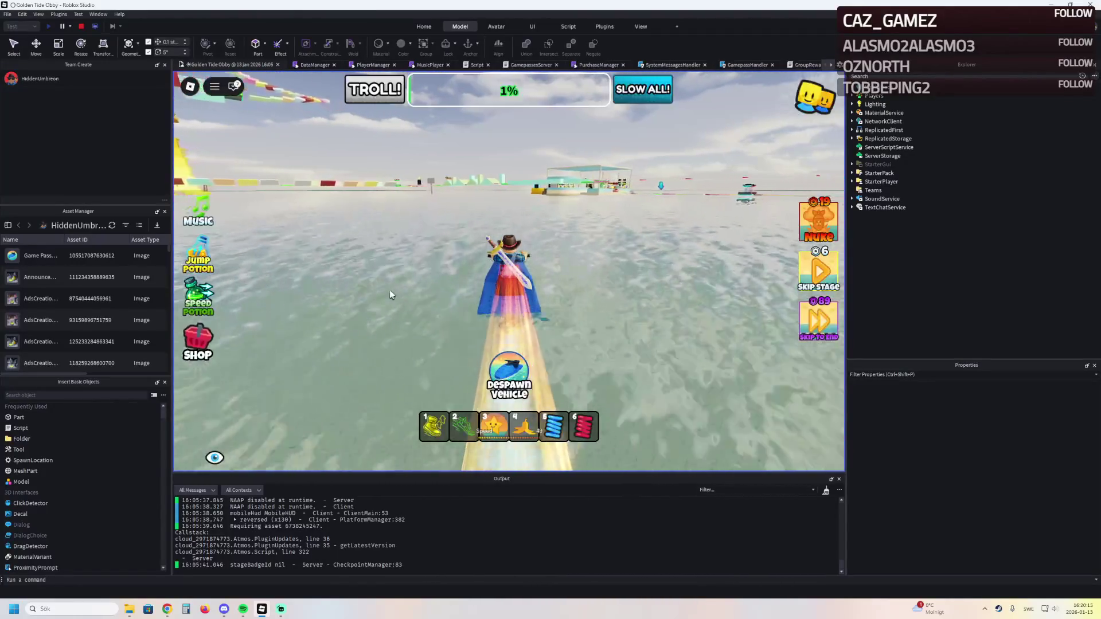
key(w)
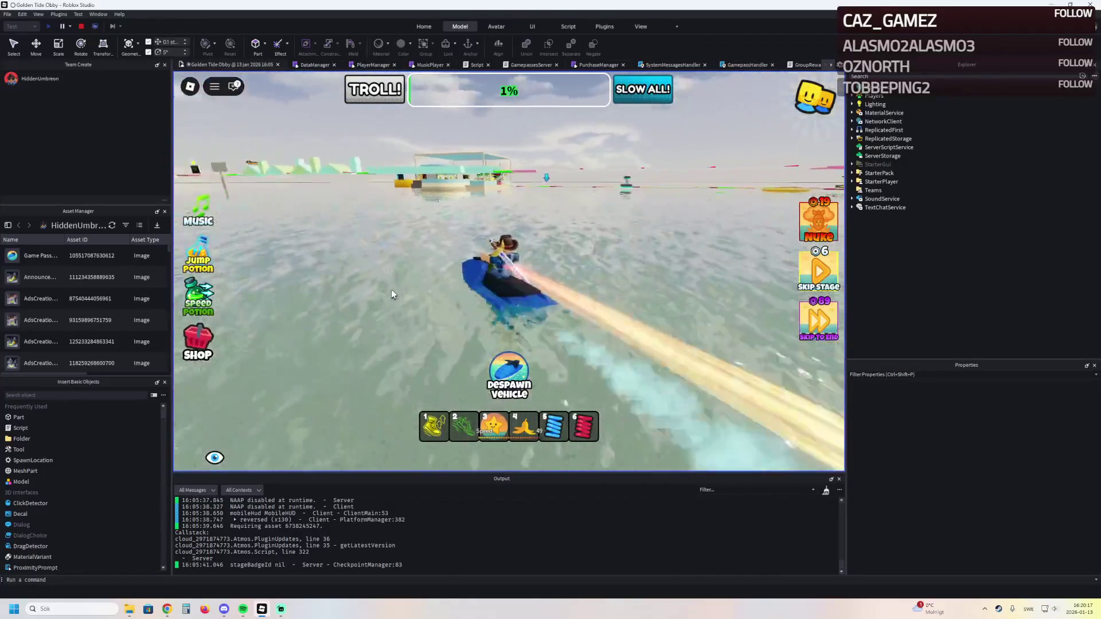
key(a)
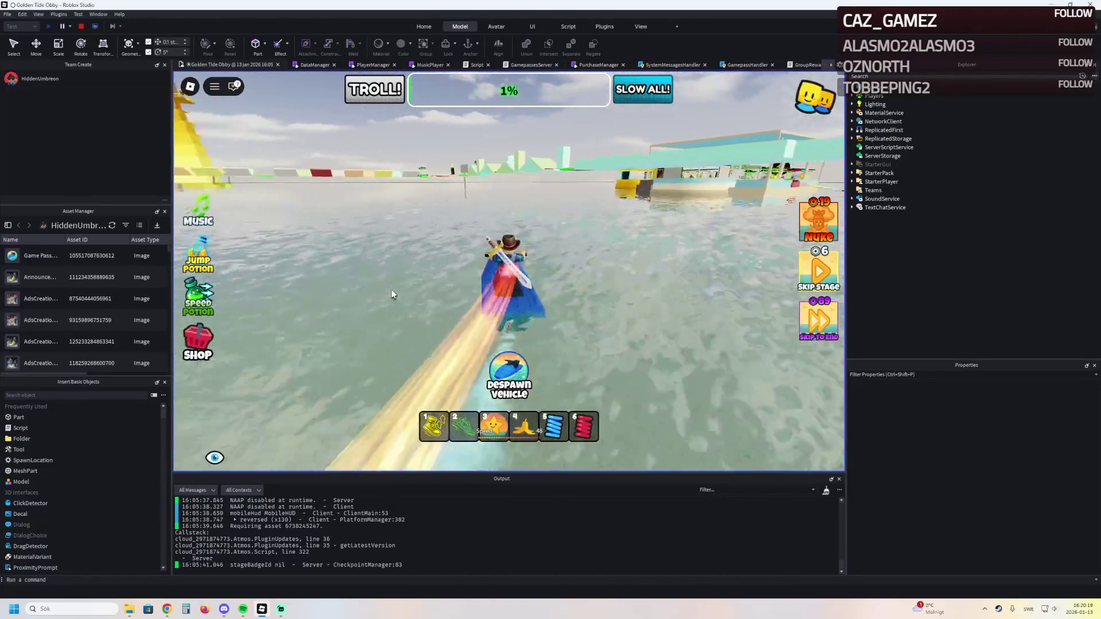
key(a)
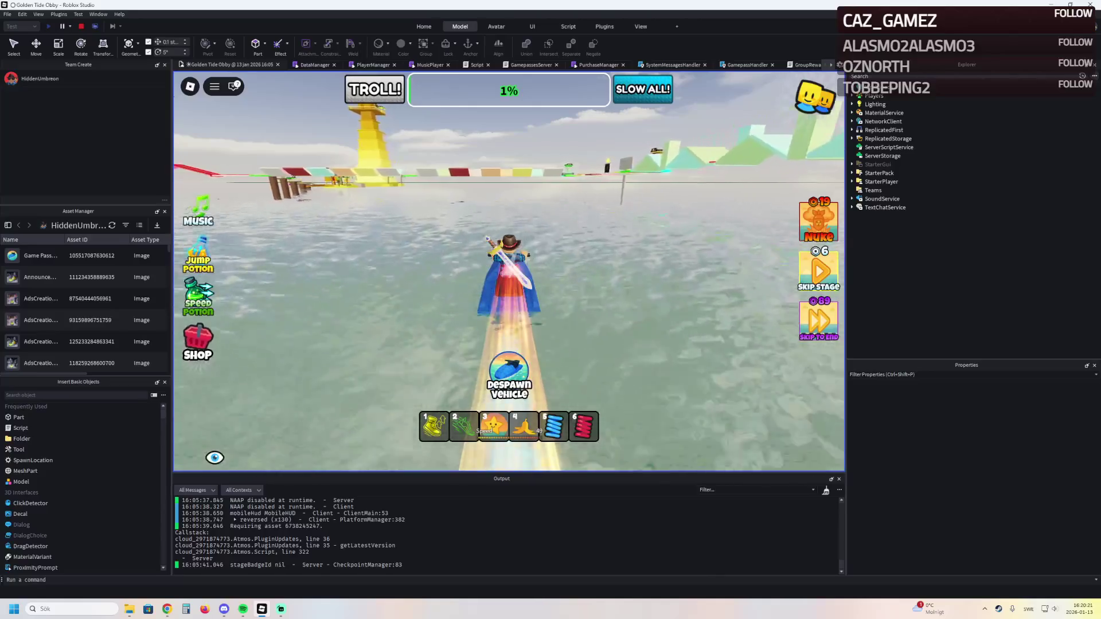
key(d)
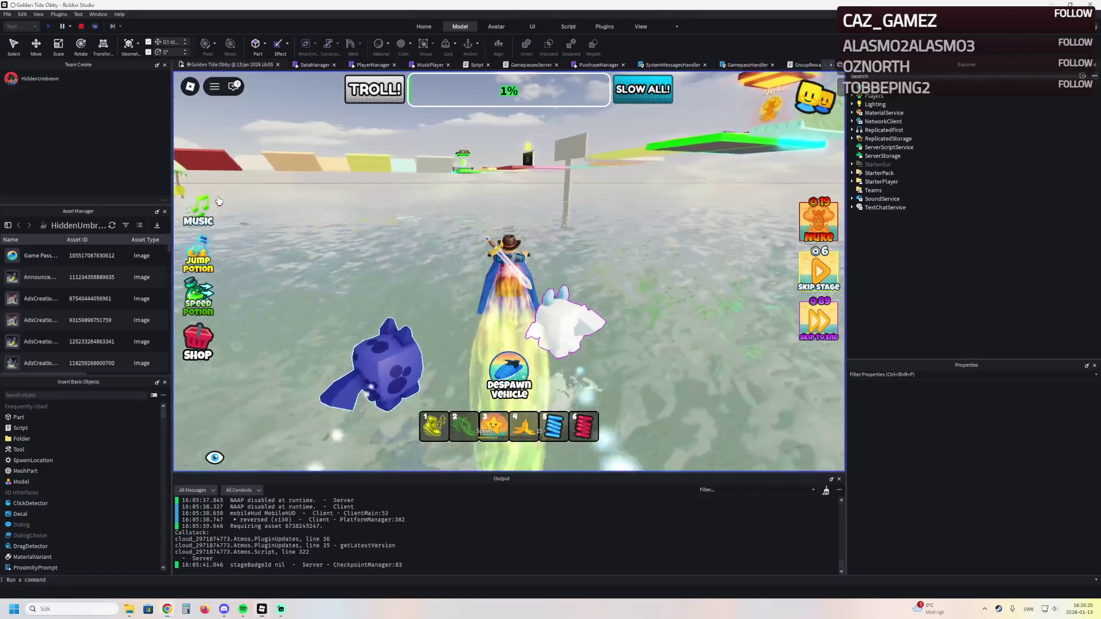
Mute the background music, drive along the course, and open then close the shop
click(210, 221)
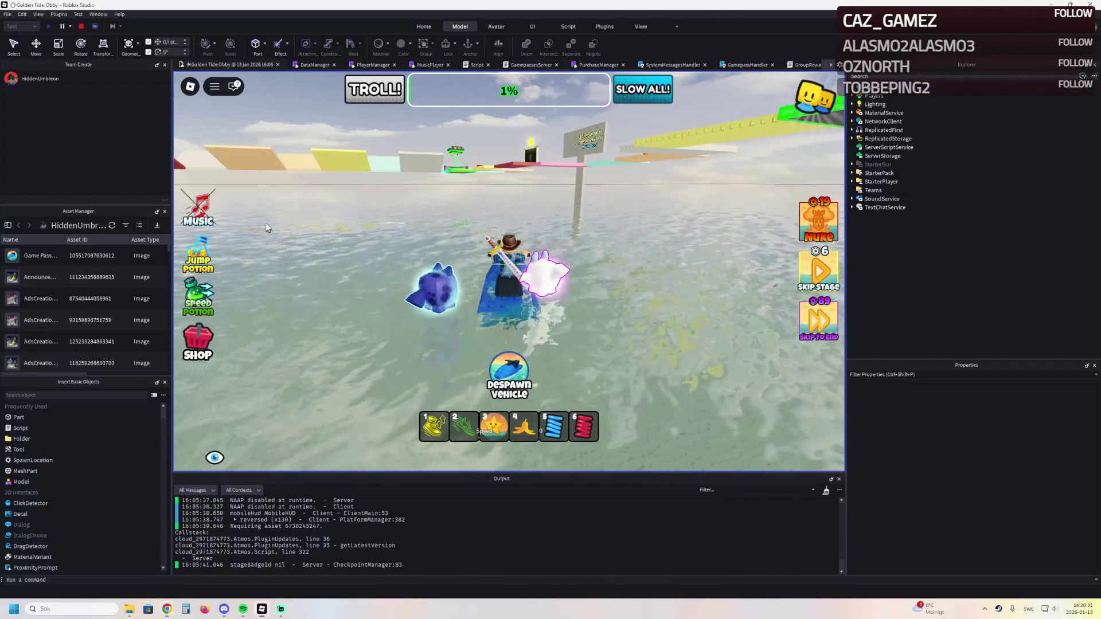
key(d)
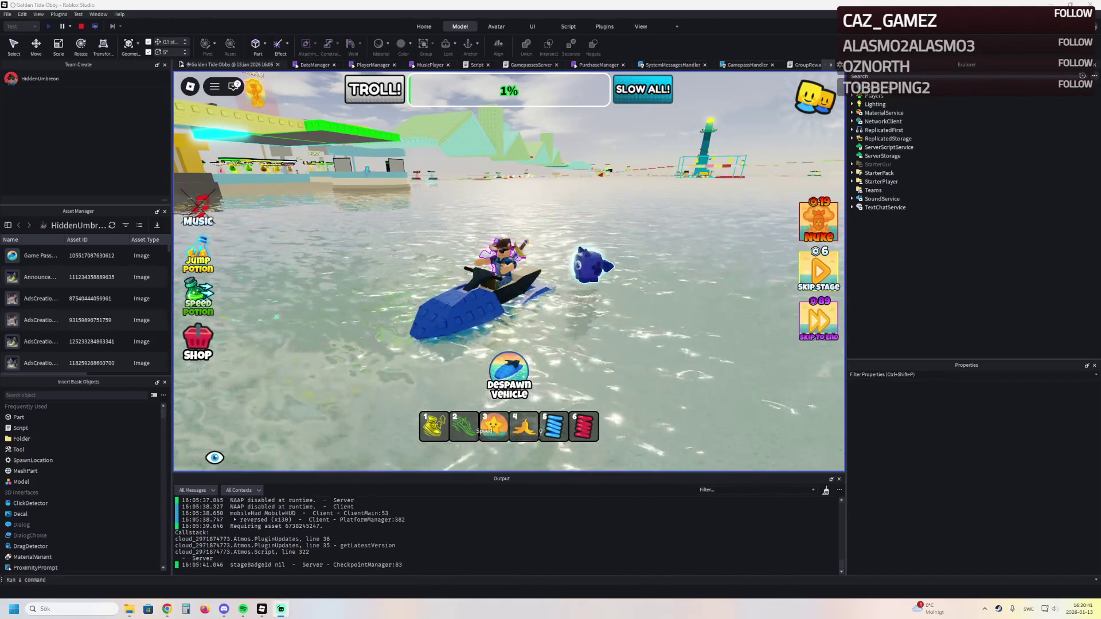
key(w)
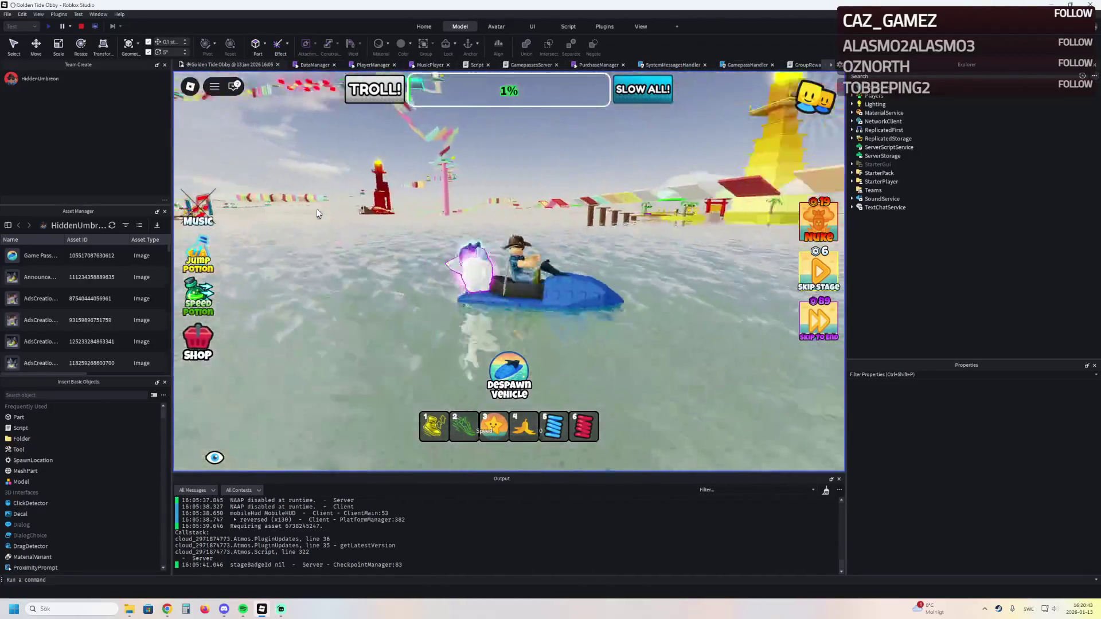
key(d)
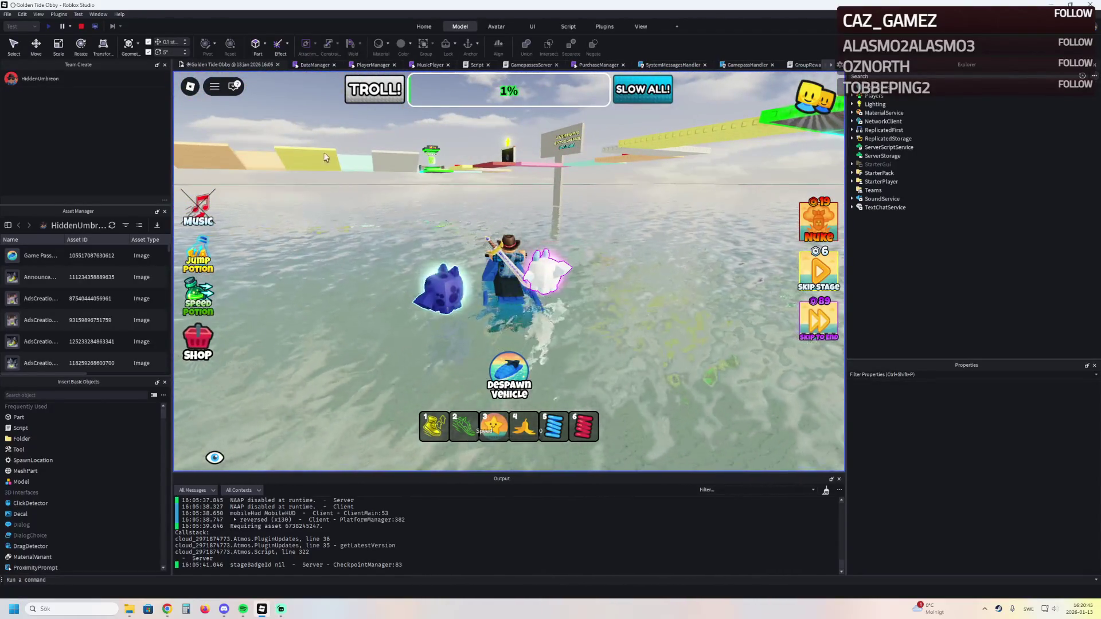
click(198, 341)
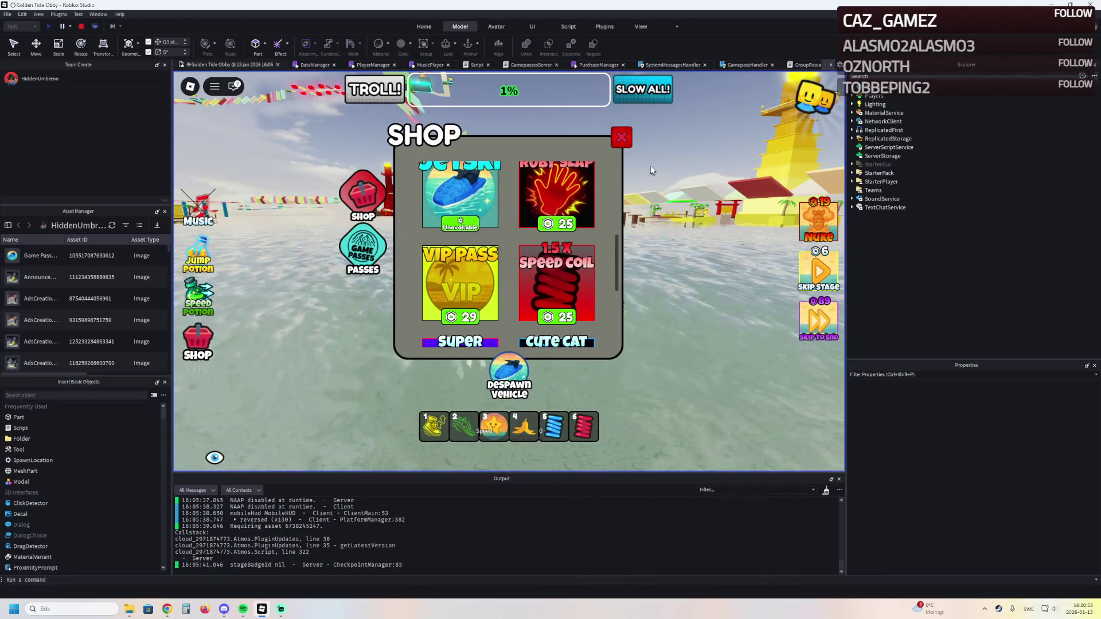
click(619, 140)
Drive toward the yellow platform, stop the playtest with Shift+F5, and return to the browser
key(a)
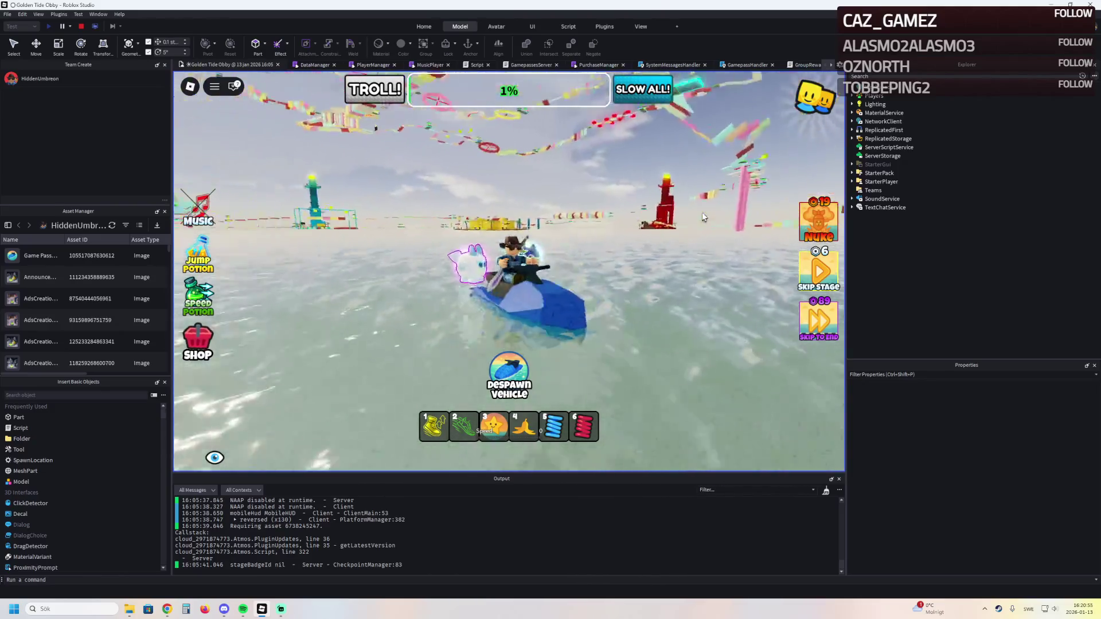
key(w)
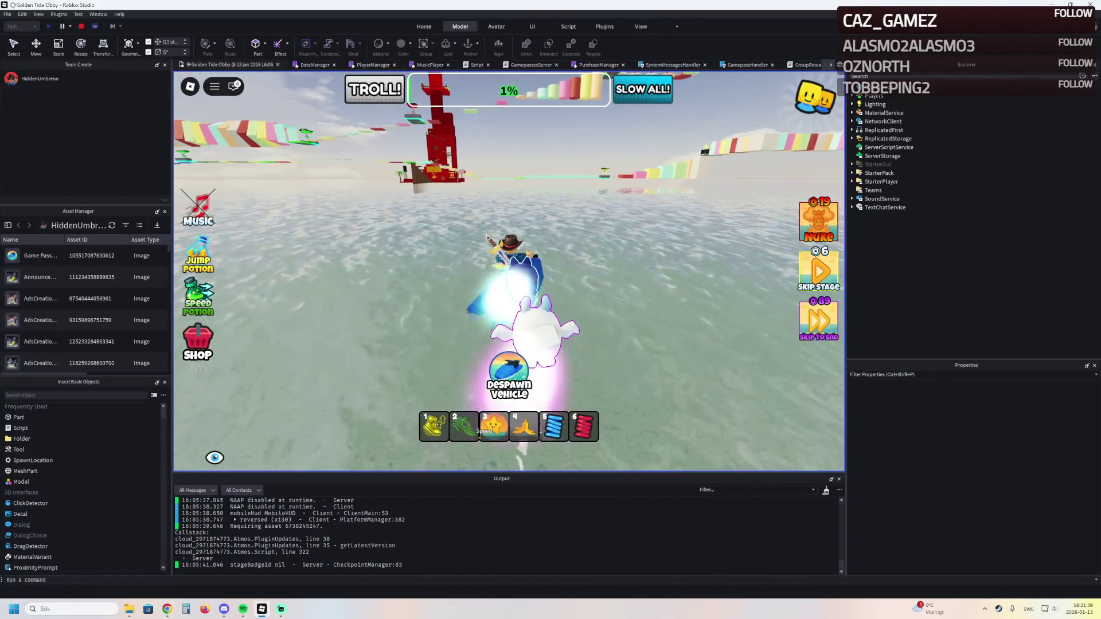
key(shift+F5)
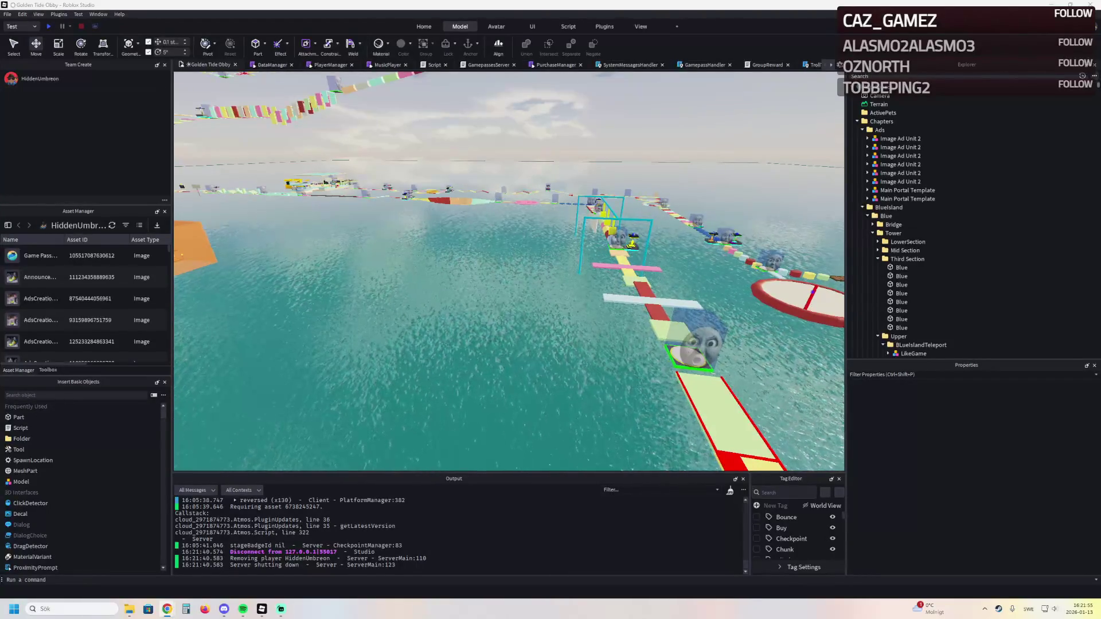
key(alt+Tab)
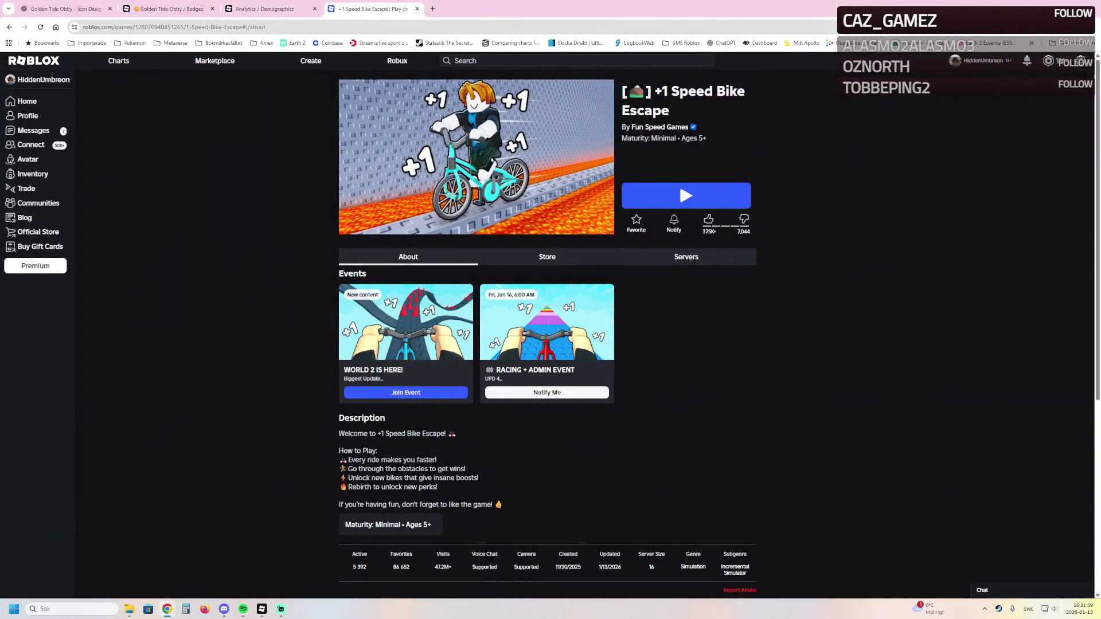
Load Photopea in a new tab, then go back to the Golden Tide Obby badges tab
key(ctrl+t)
text(photopea)
key(Return)
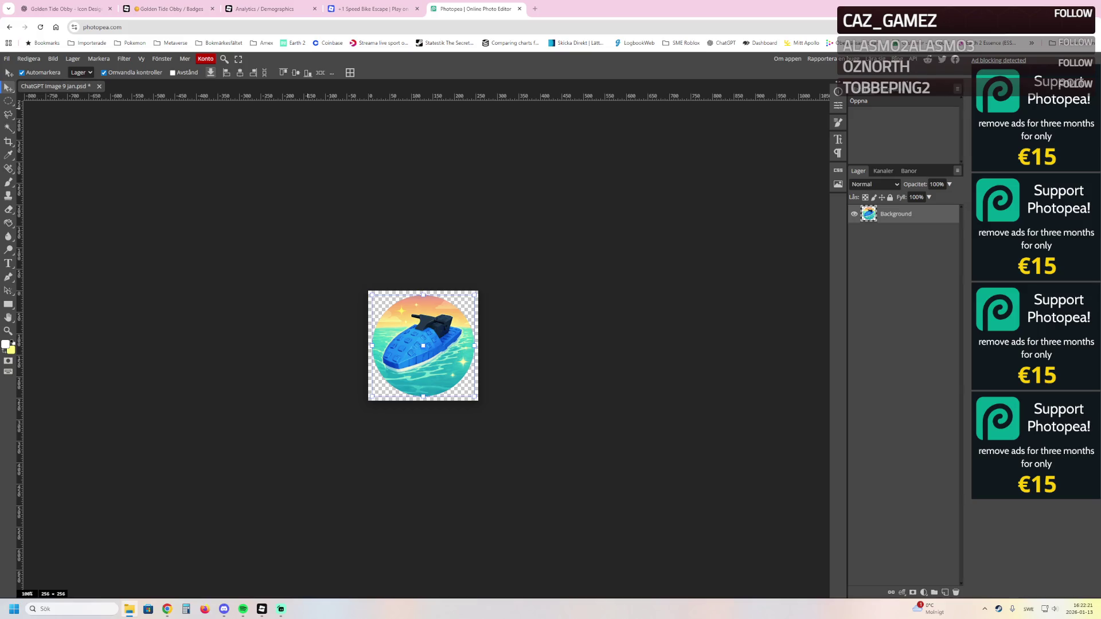
click(167, 9)
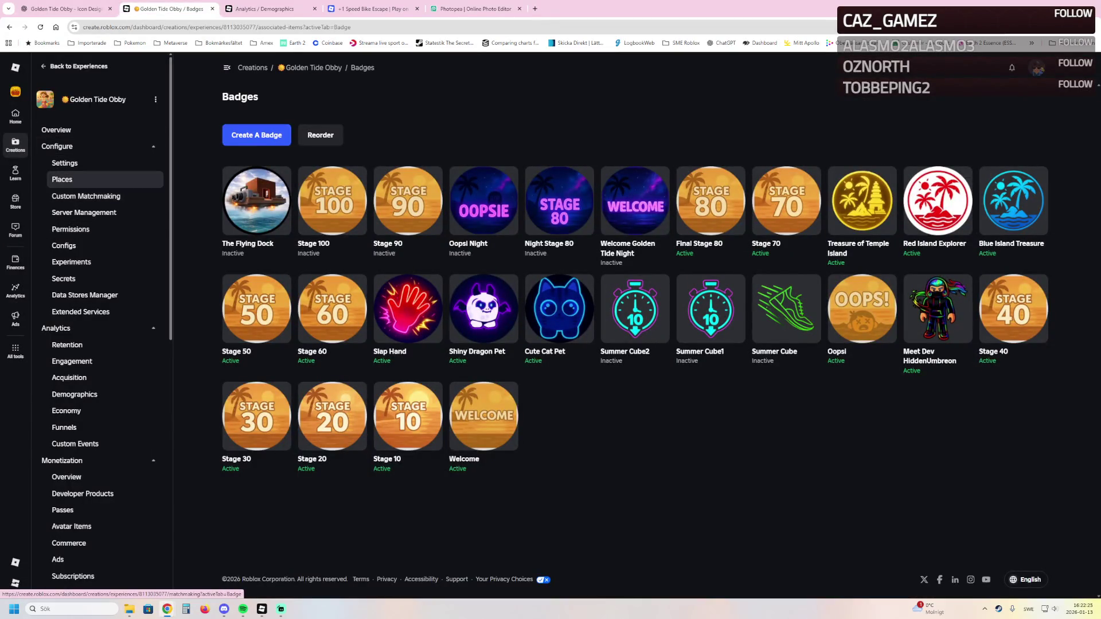
From Places, open the Golden Tide Obby place and its Thumbnails & Videos page
click(62, 179)
click(256, 235)
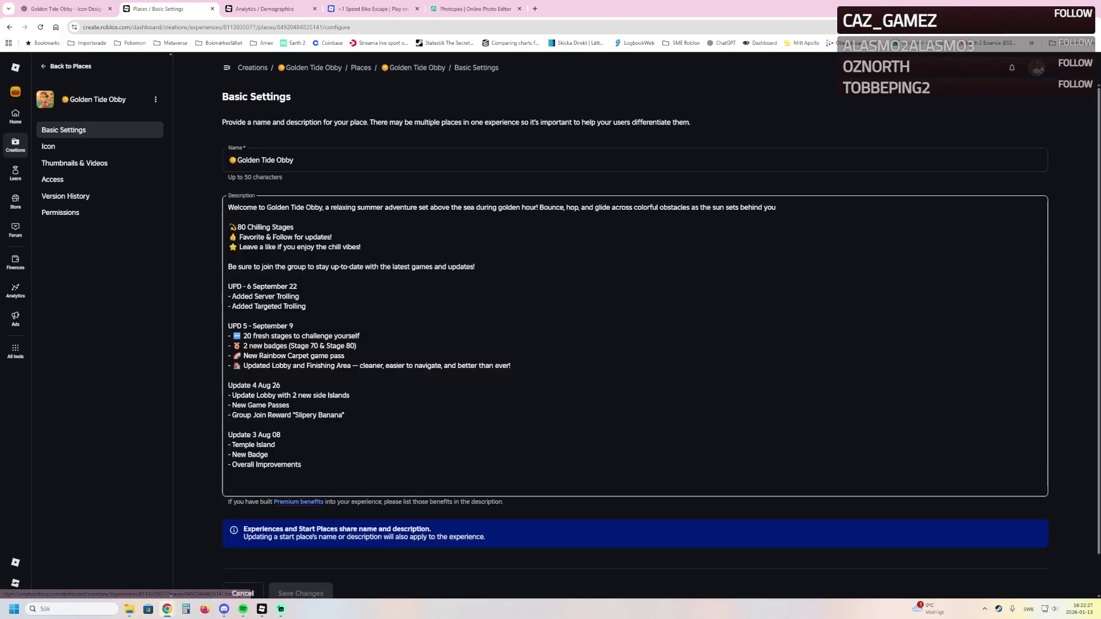
click(74, 163)
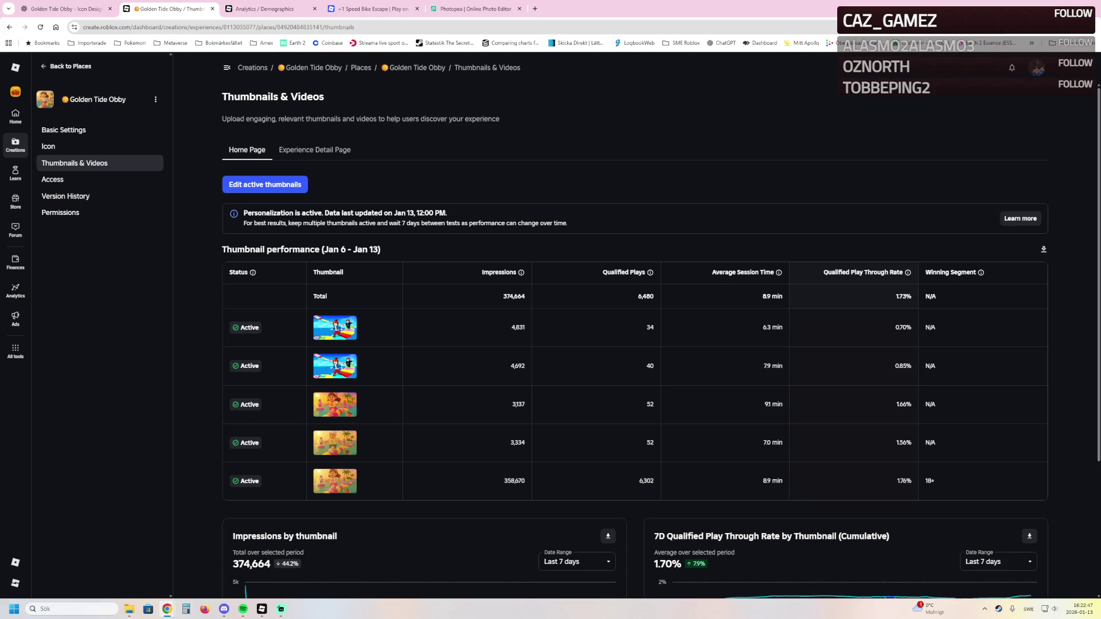
Switch to the Photopea tab holding the jet-ski icon
key(ctrl+5)
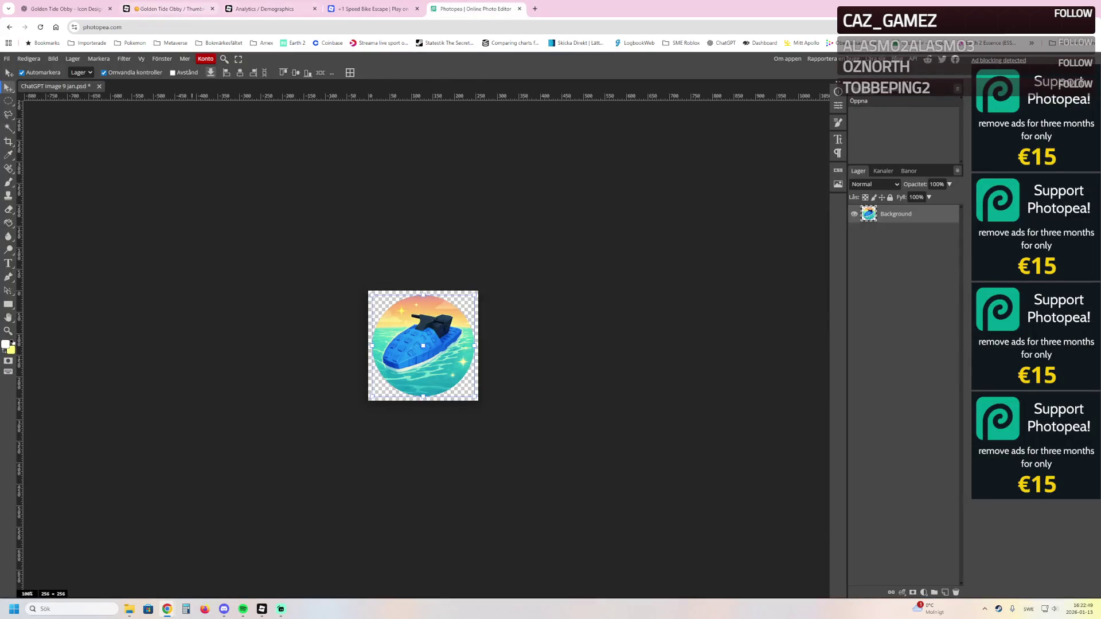
Open the beach obby thumbnail PNG in Photopea from the file explorer
key(ctrl+2)
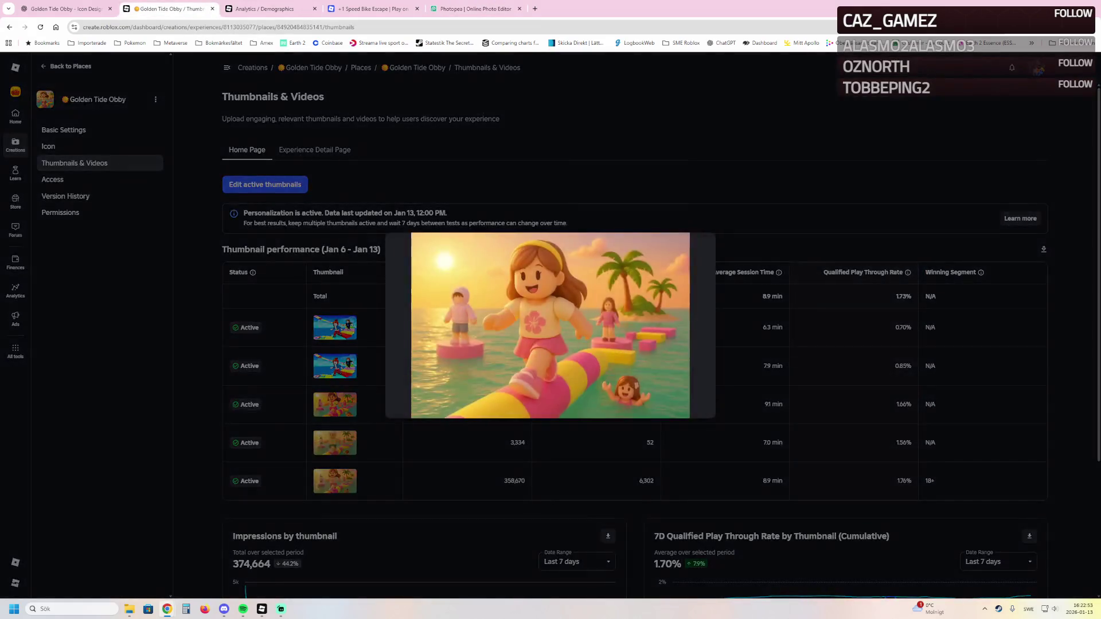
key(super+e)
key(ctrl+5)
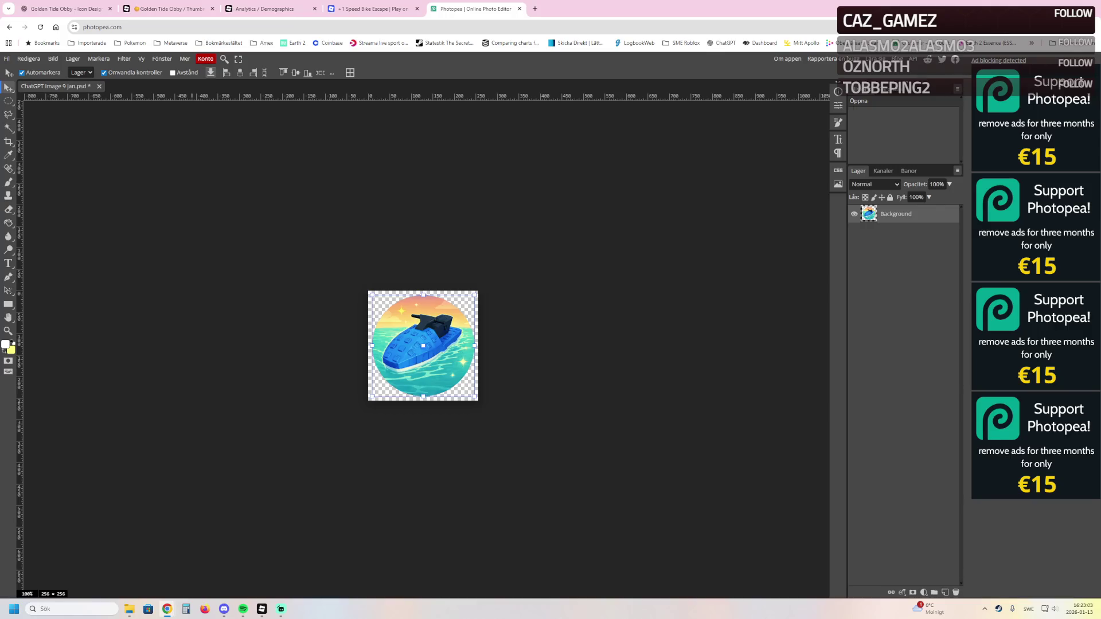
mouse_move(360, 88)
mouse_down()
mouse_move(214, 74)
mouse_move(177, 87)
mouse_up()
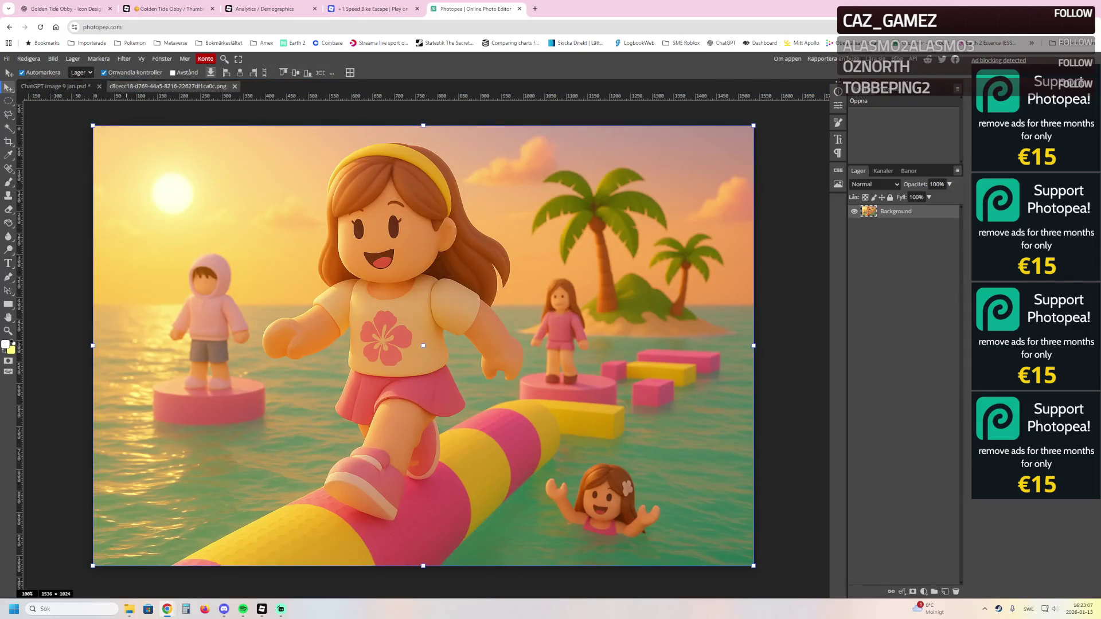
Select the whole jet-ski icon and paste it onto the beach thumbnail
click(55, 86)
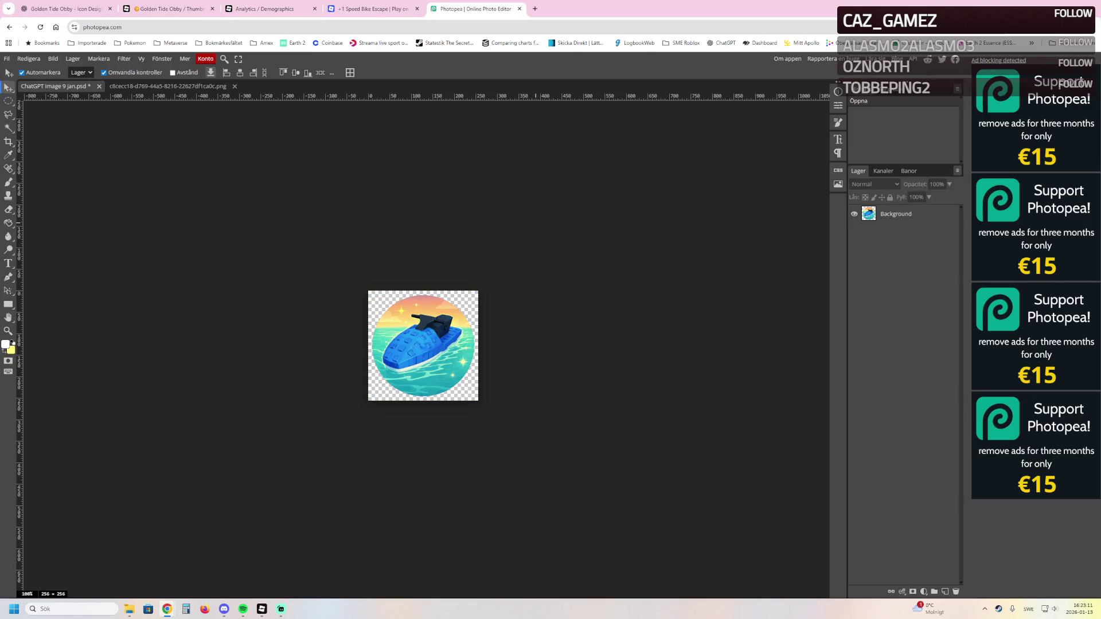
key(ctrl+a)
click(167, 86)
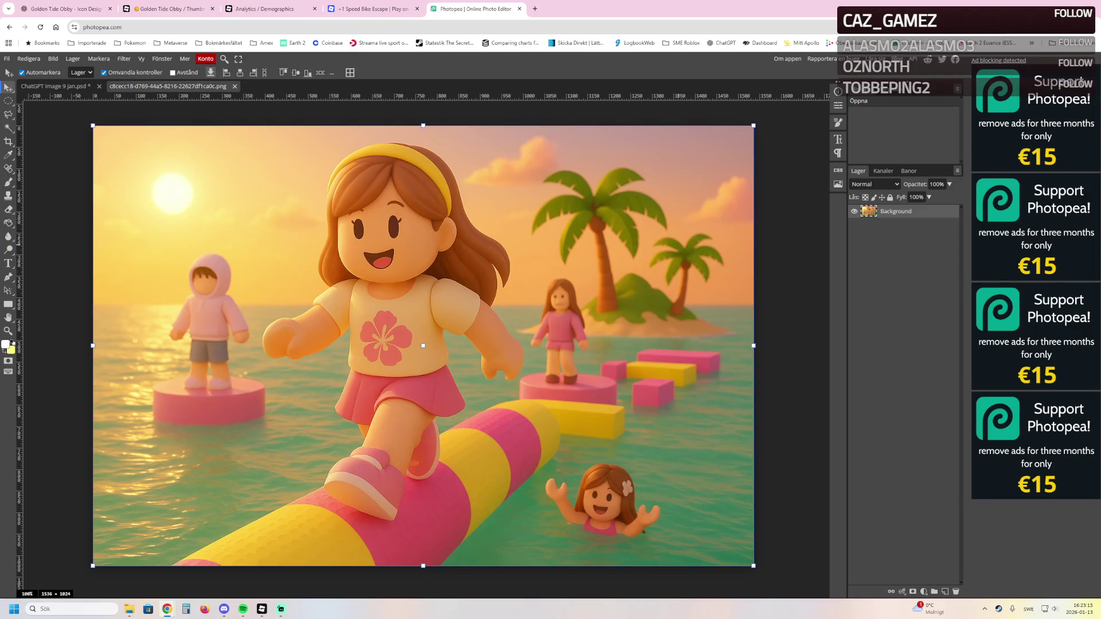
click(54, 86)
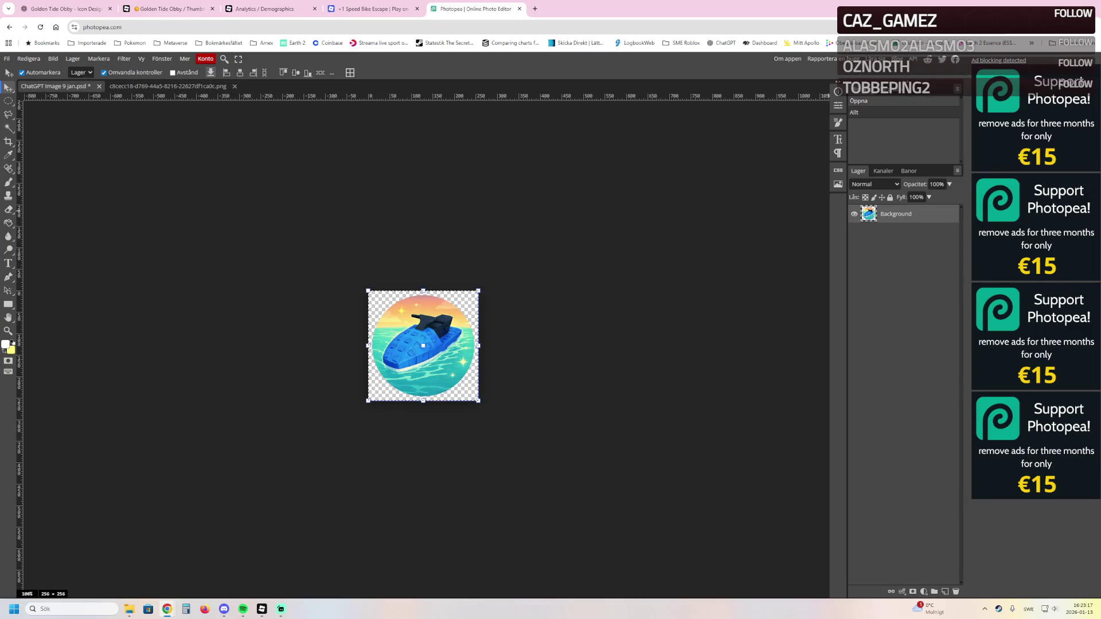
click(167, 86)
key(ctrl+v)
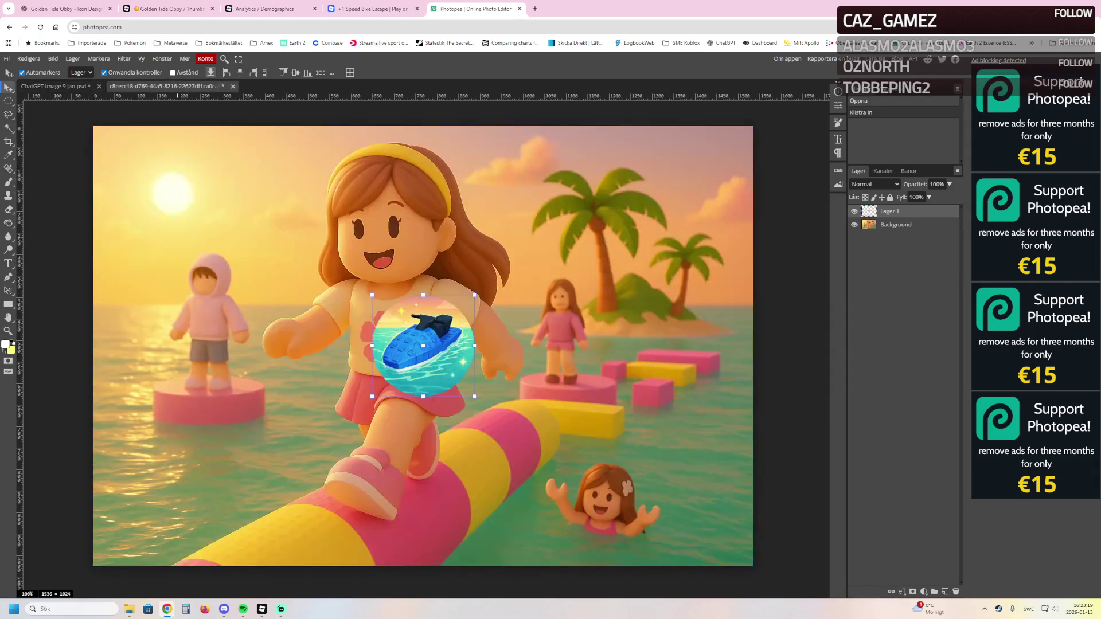
Move the jet-ski icon lower-left and add the flying-ship circle without its black surround
mouse_move(423, 346)
mouse_down()
mouse_move(298, 354)
mouse_move(159, 437)
mouse_move(147, 459)
mouse_up()
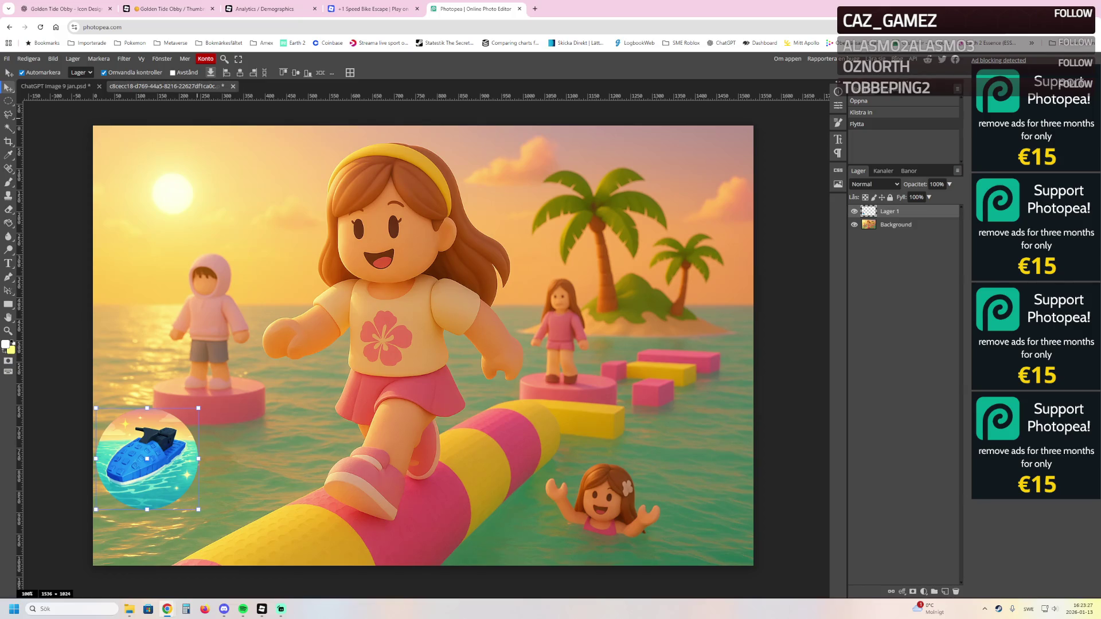
drag(167, 609, 319, 349)
key(w)
click(637, 137)
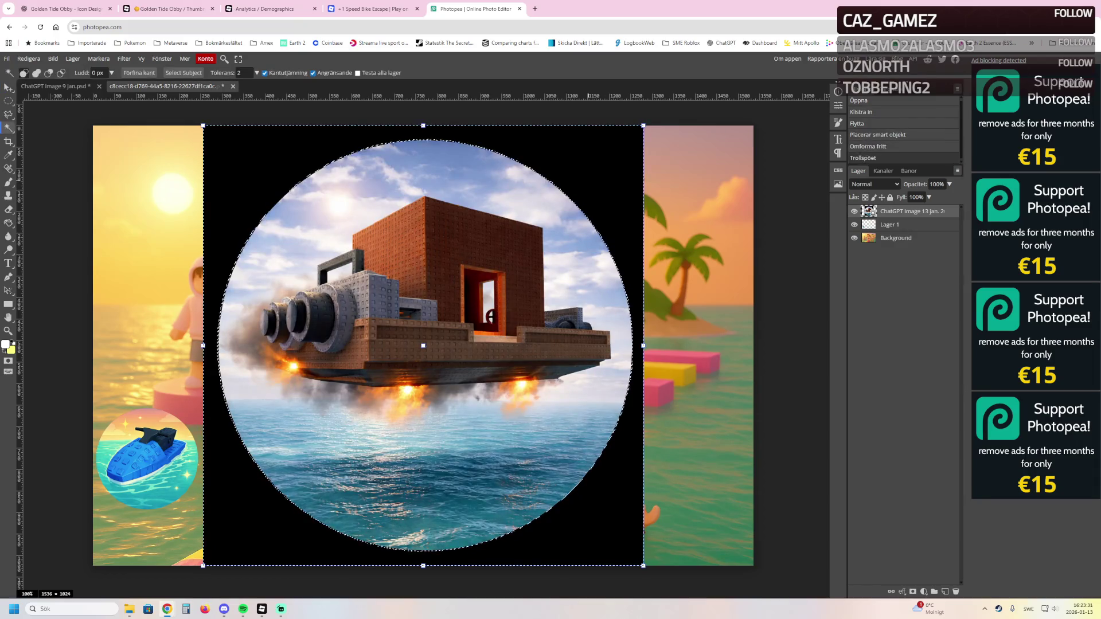
click(637, 137)
key(Delete)
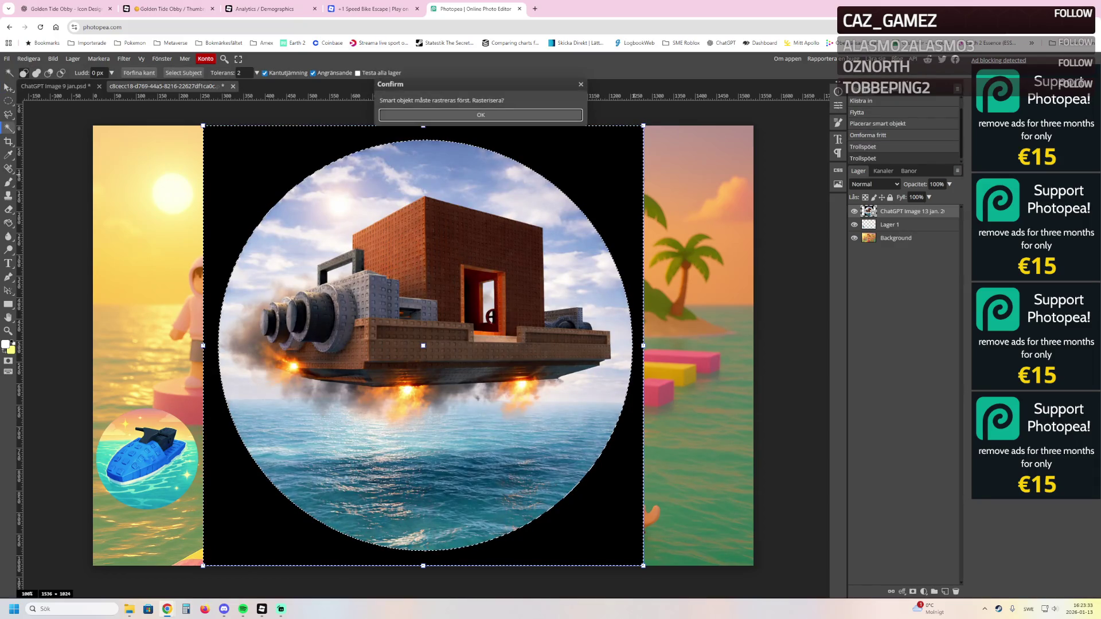
key(Return)
key(Delete)
key(ctrl+d)
Scale the ship circle to 31.61% and place it above the jet-ski icon
key(v)
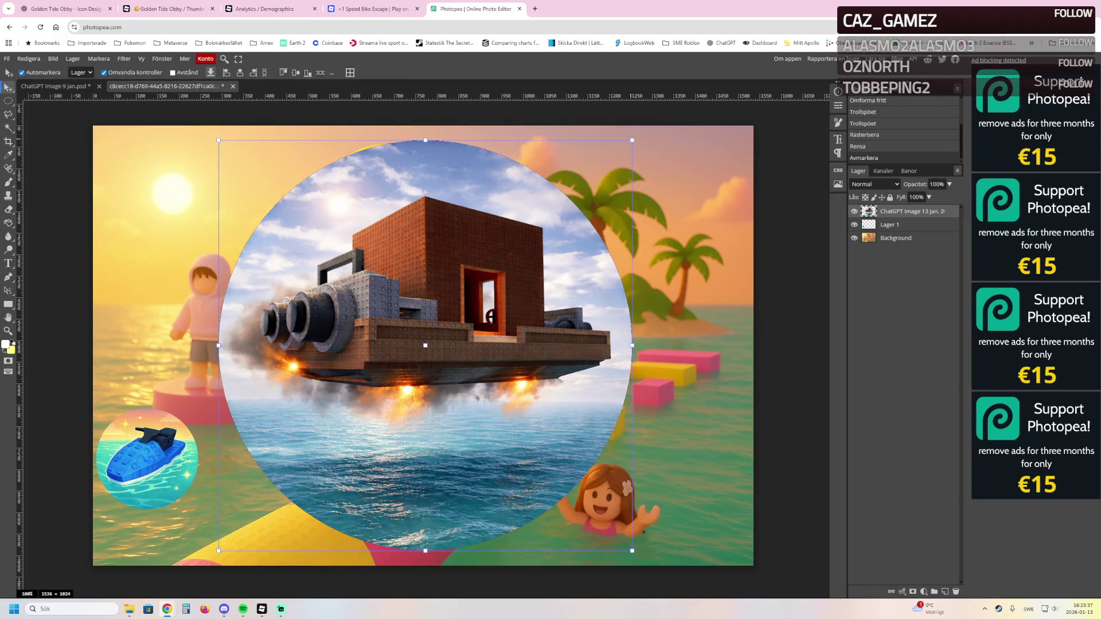
drag(632, 140, 491, 280)
key(Return)
mouse_move(425, 345)
mouse_down()
mouse_move(414, 358)
mouse_move(217, 293)
mouse_move(187, 335)
mouse_up()
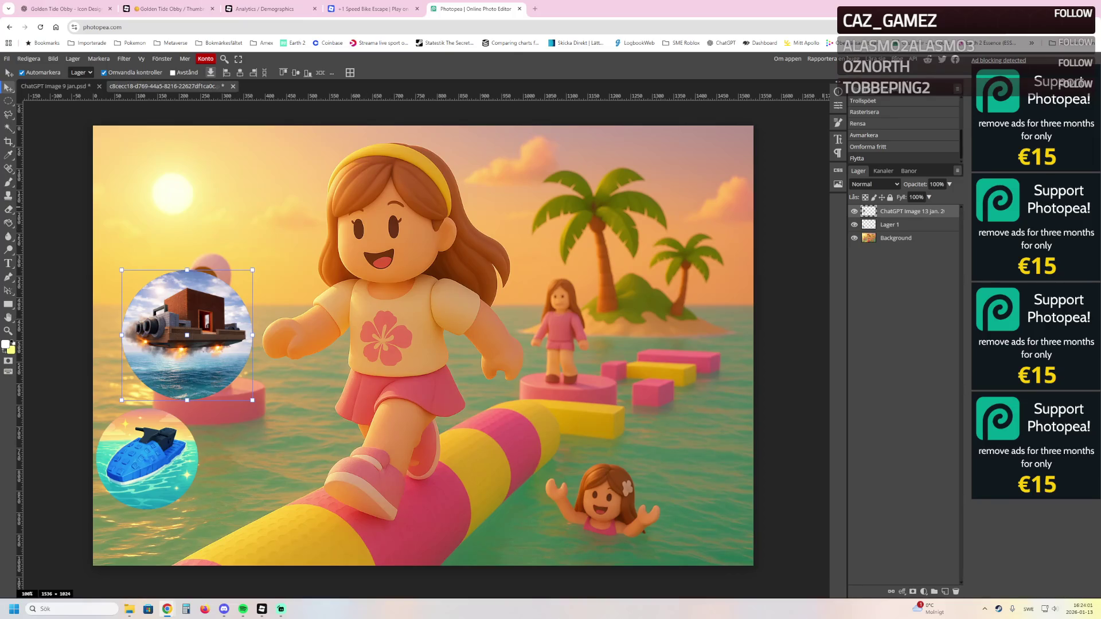
Add a 'Golden Tide Update' text box across the top of the thumbnail
click(896, 238)
key(t)
mouse_move(192, 140)
mouse_down()
mouse_move(367, 230)
mouse_move(642, 247)
mouse_move(631, 257)
mouse_up()
text(GOlde)
key(BackSpace)
key(BackSpace)
key(BackSpace)
text(olden Tide Update)
Open the Golden Tide Obby game page from the Noob Studios Gaming community's experiences
click(369, 9)
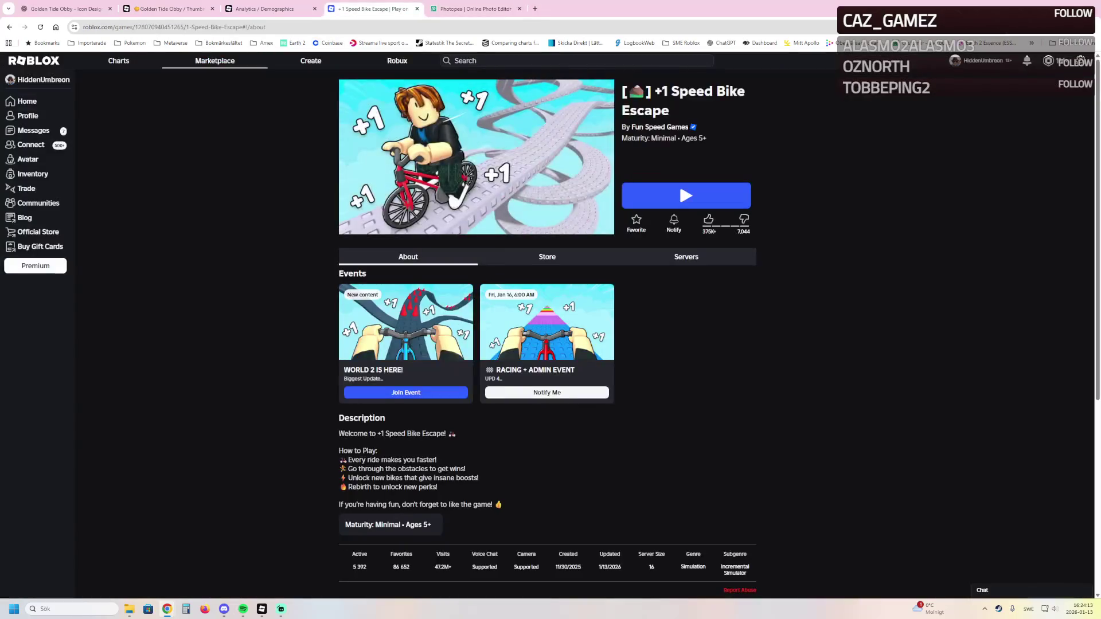
click(38, 203)
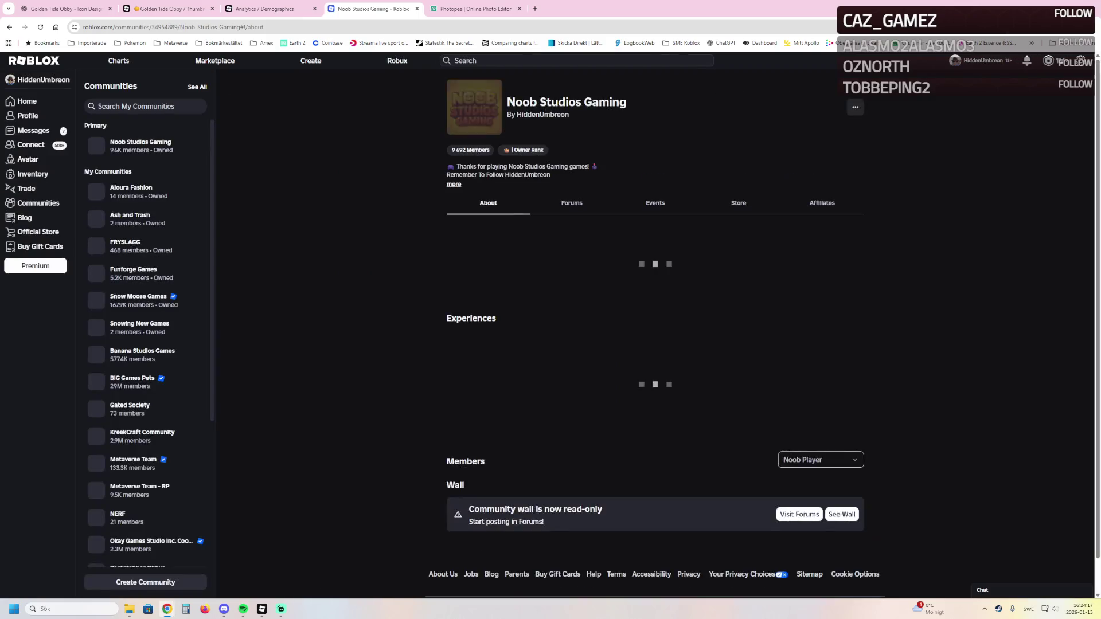
scroll(655, 321, down, 3)
scroll(654, 321, down, 2)
click(616, 385)
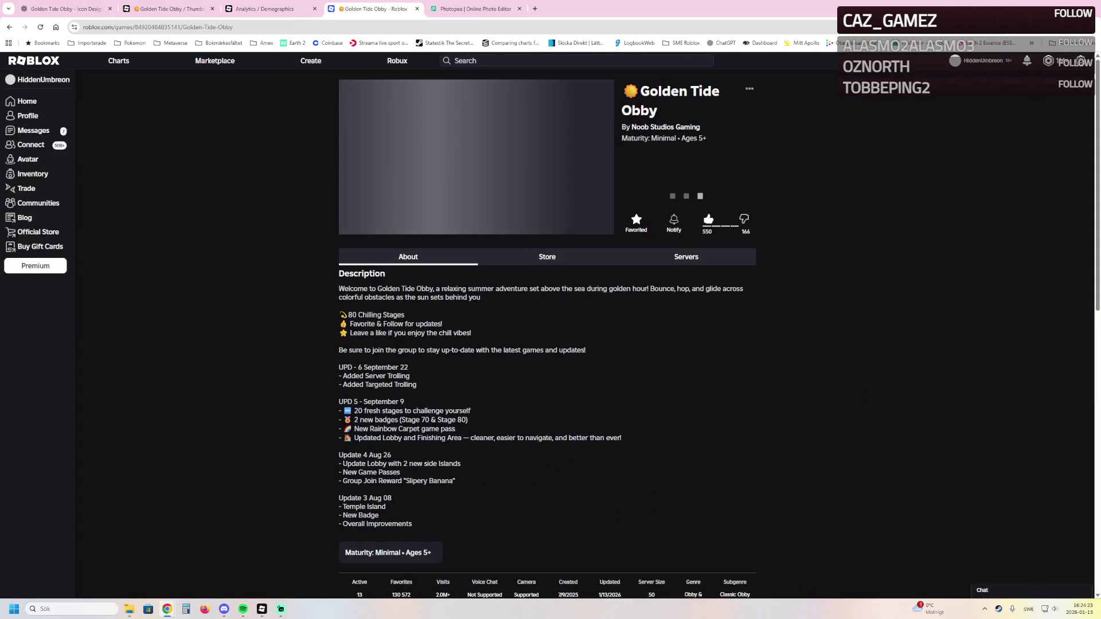
scroll(679, 137, down, 1)
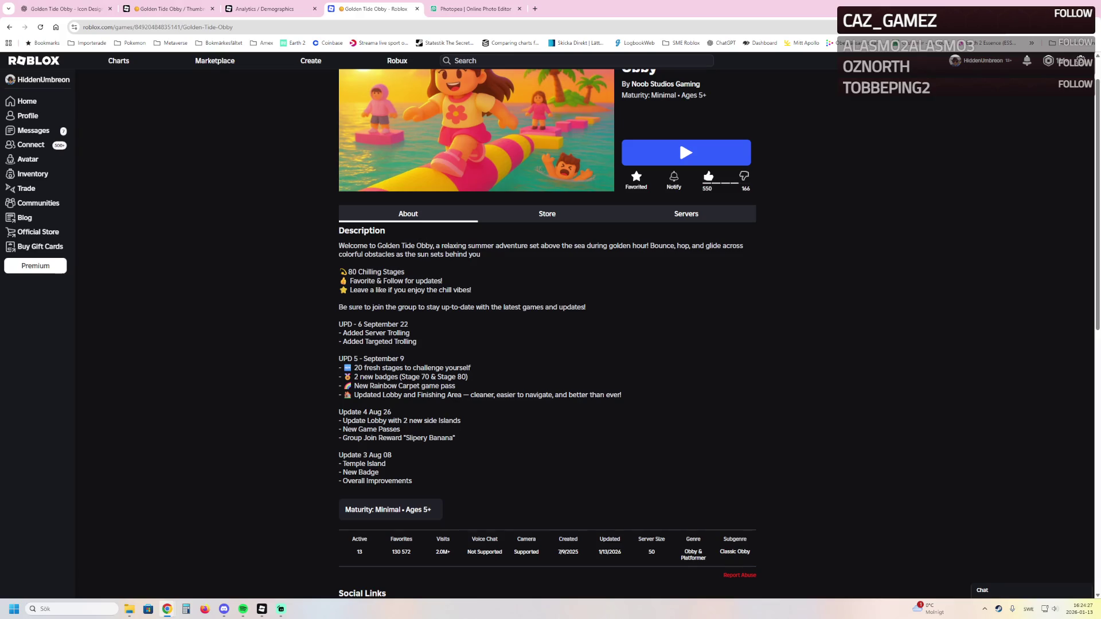
Edit the title to read 'Golden Tide Obby Update 7' and nudge it higher
click(474, 9)
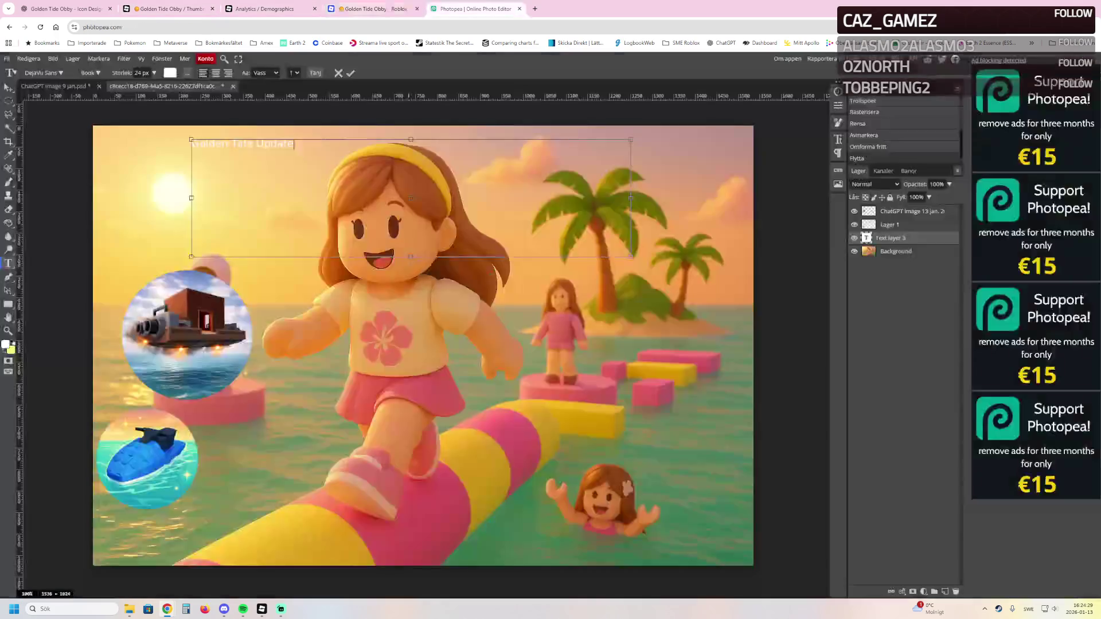
text( 7)
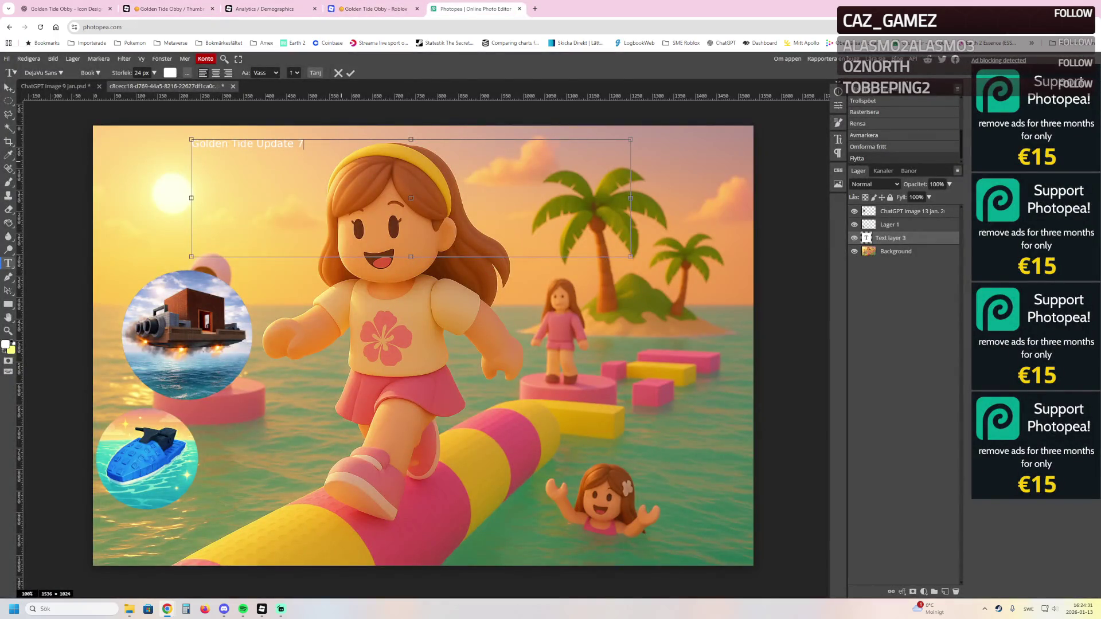
drag(293, 139, 241, 133)
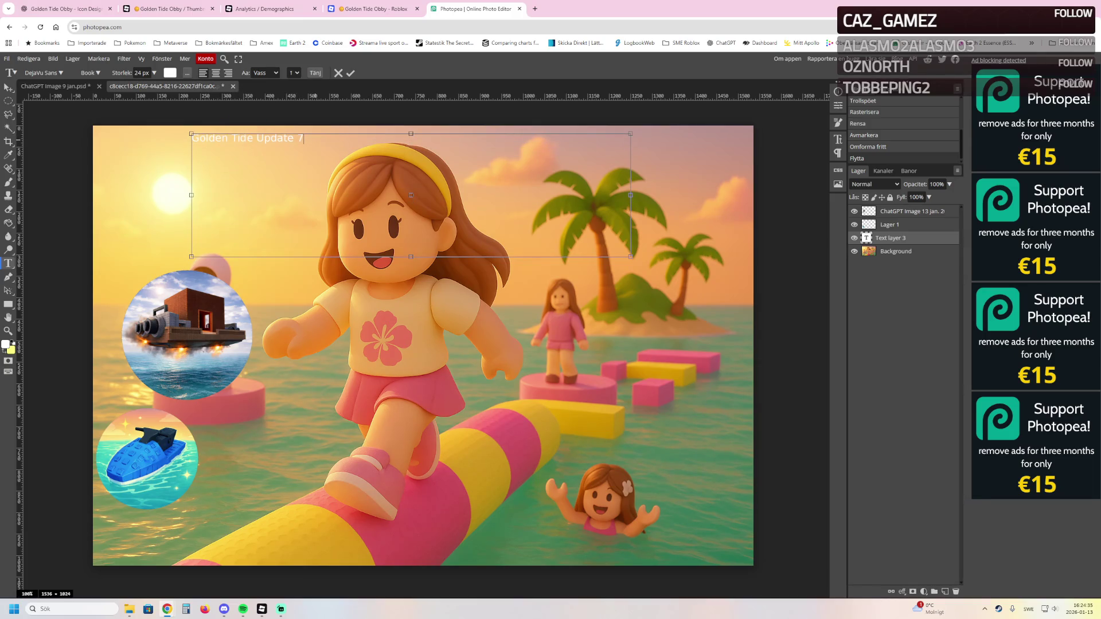
key(ctrl+shift+Left)
key(ctrl+shift+Left)
key(ctrl+shift+Left)
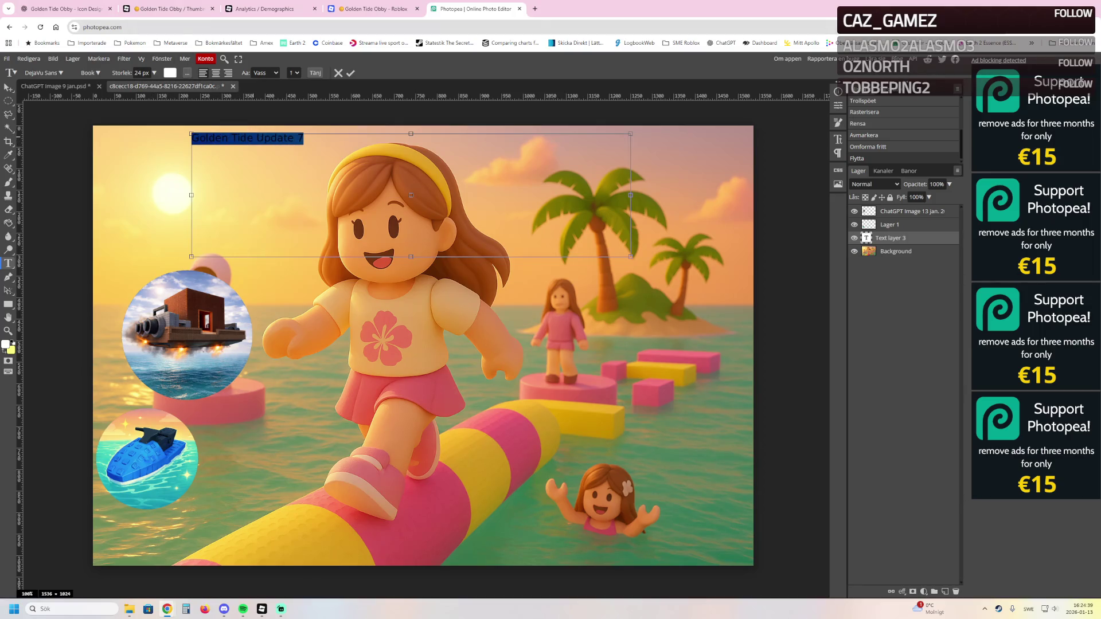
click(257, 138)
text(Obby)
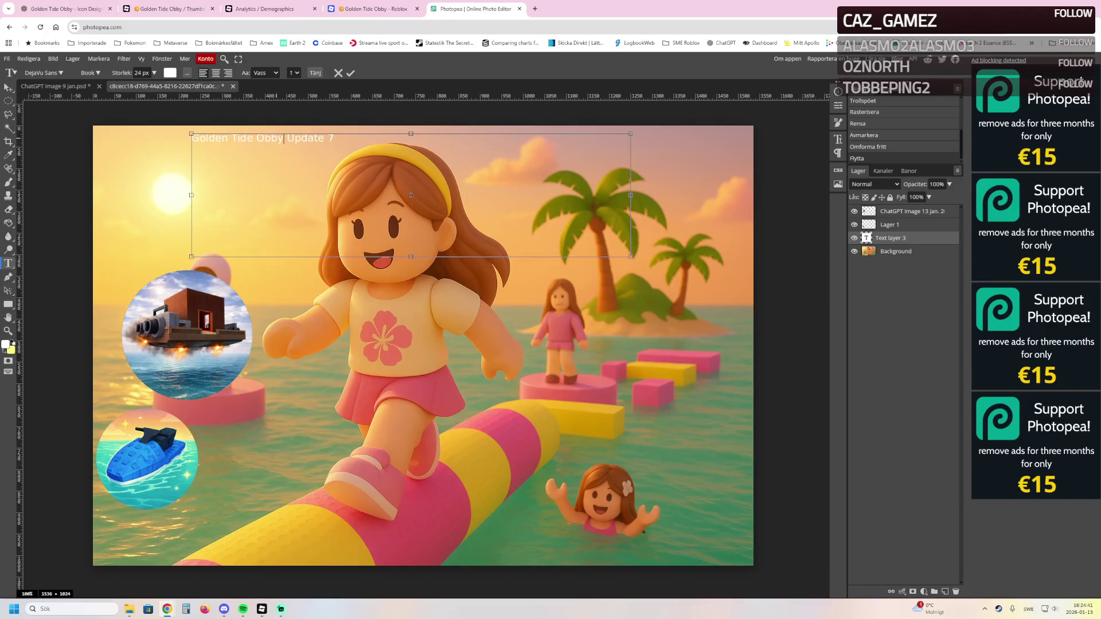
Set the whole title to 100 px and centre-align it on two lines
key(ctrl+shift+Left)
key(ctrl+shift+Left)
key(ctrl+shift+Left)
click(154, 73)
drag(118, 85, 148, 85)
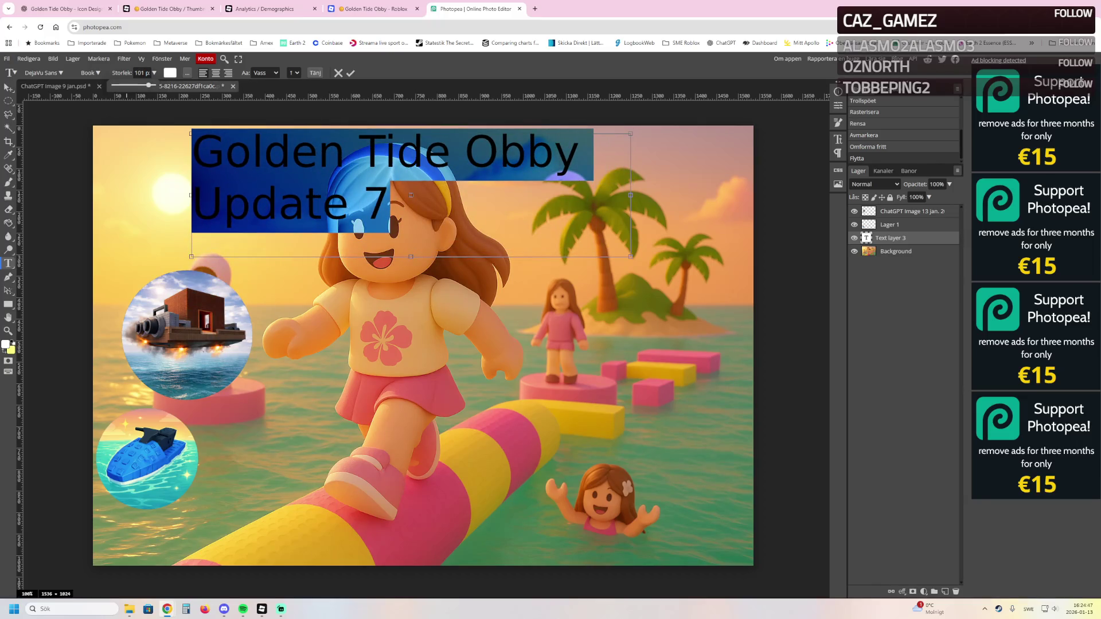
click(146, 73)
text(0)
click(145, 73)
key(BackSpace)
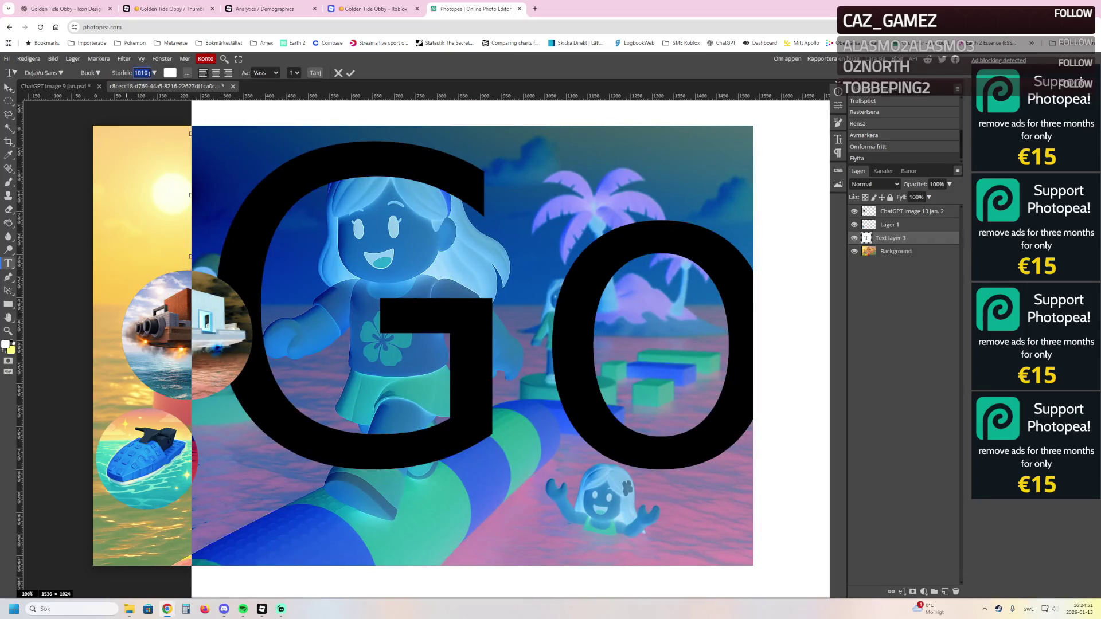
text(100)
key(Return)
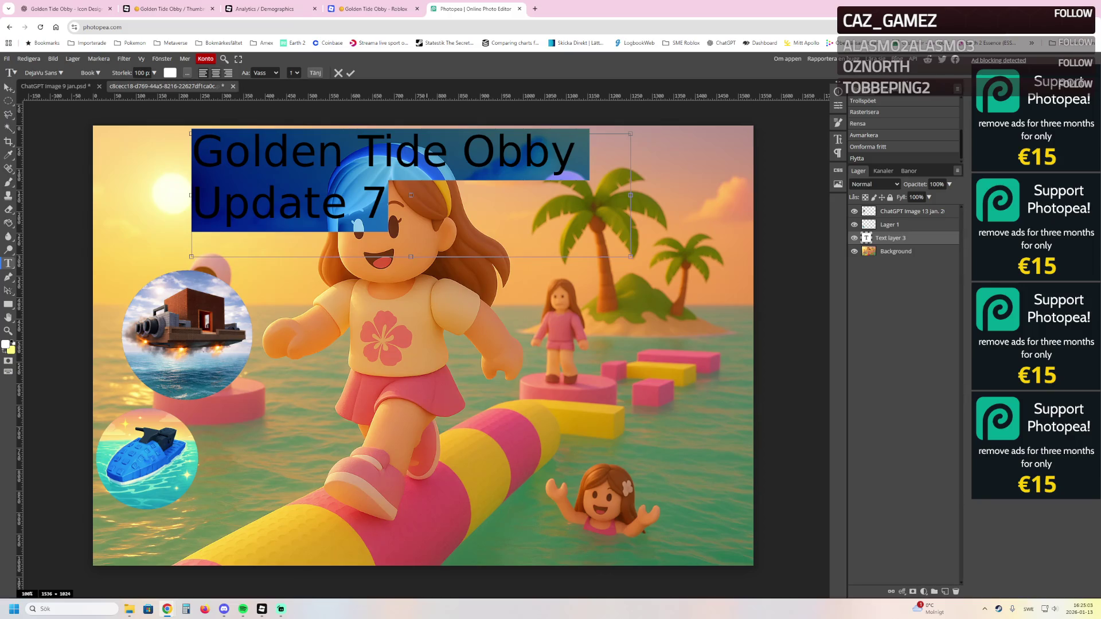
key(ctrl+shift+c)
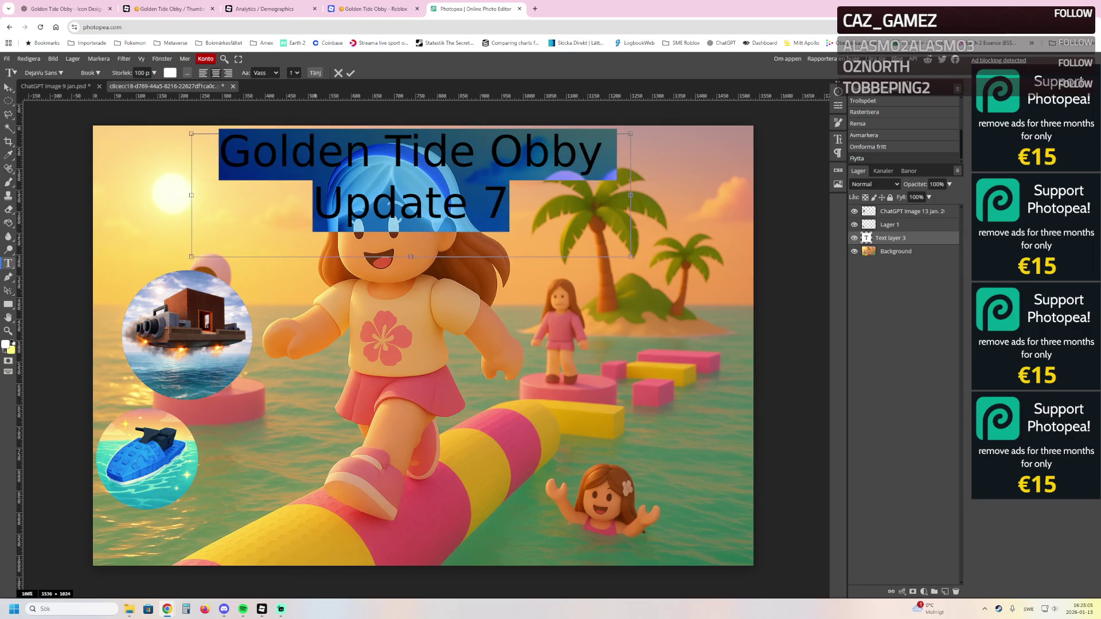
click(43, 73)
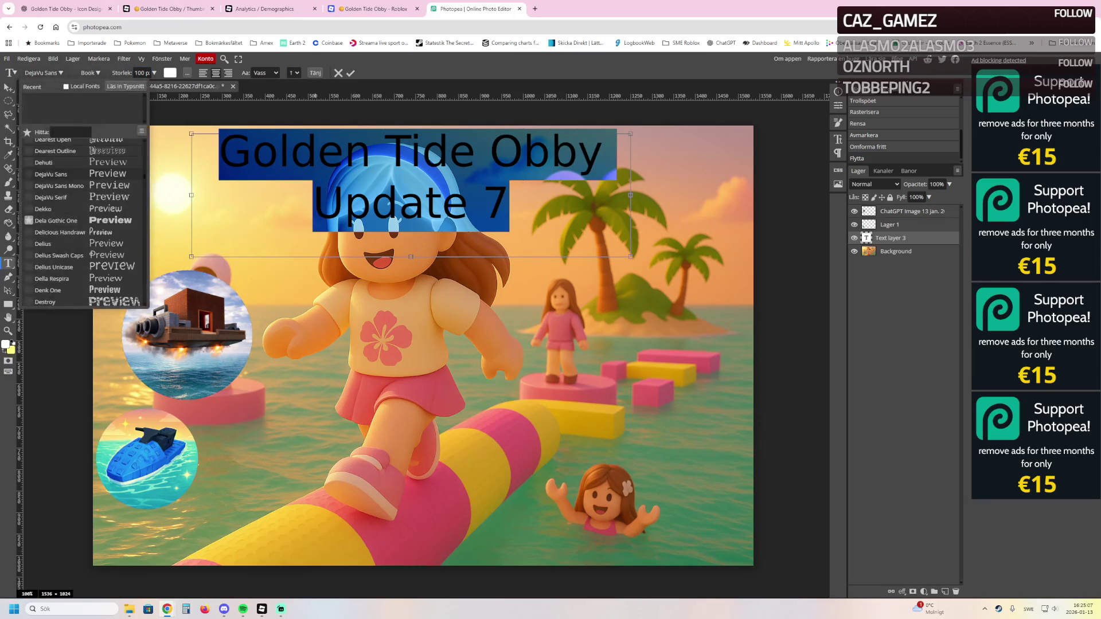
Try the Dela Gothic One, Destroy, Dhurjati and Diplomata SC fonts on the title
click(56, 220)
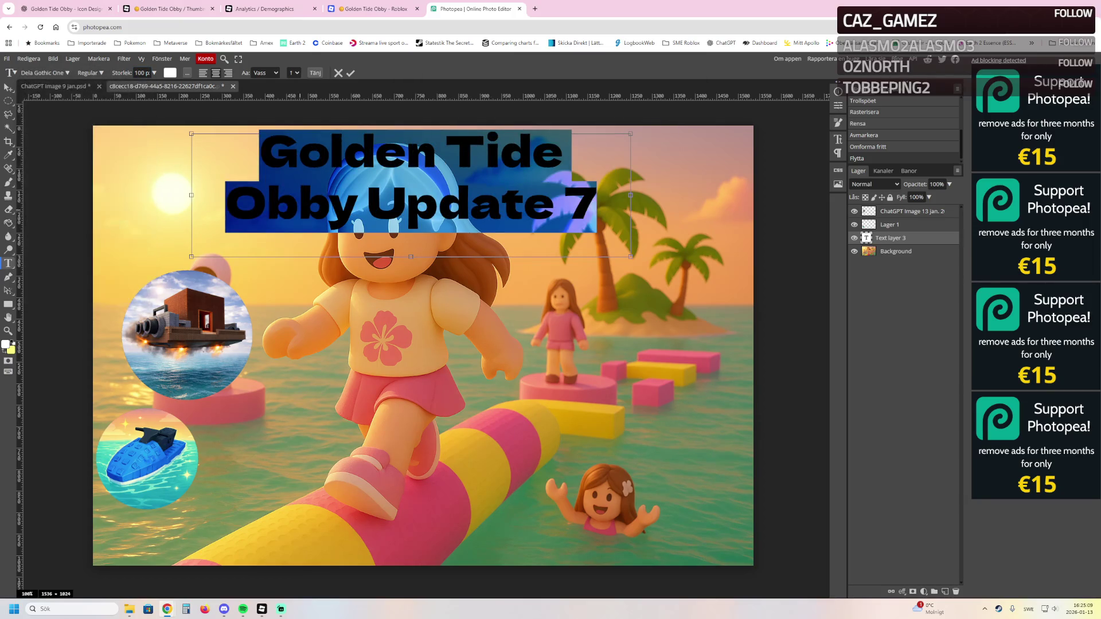
click(896, 251)
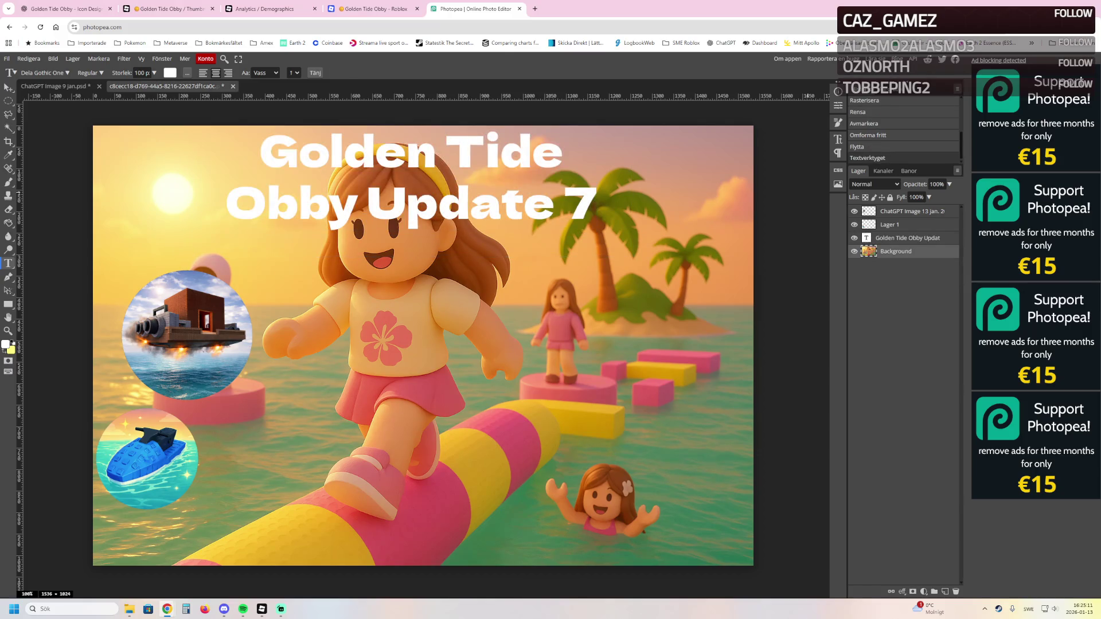
click(907, 238)
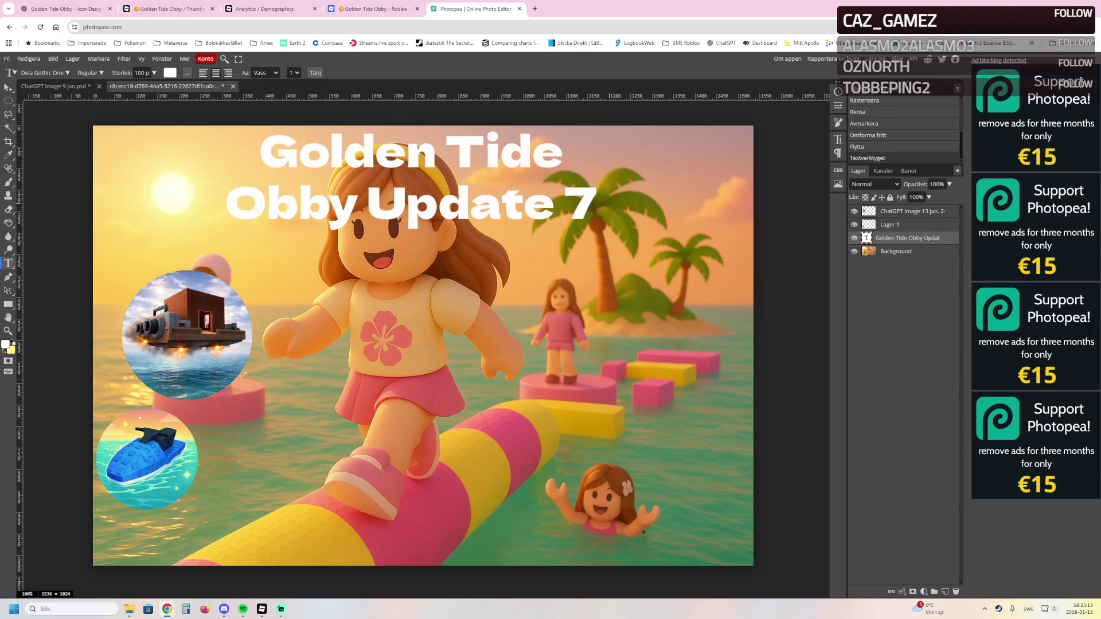
mouse_move(596, 206)
mouse_down()
mouse_move(326, 206)
mouse_move(261, 152)
mouse_up()
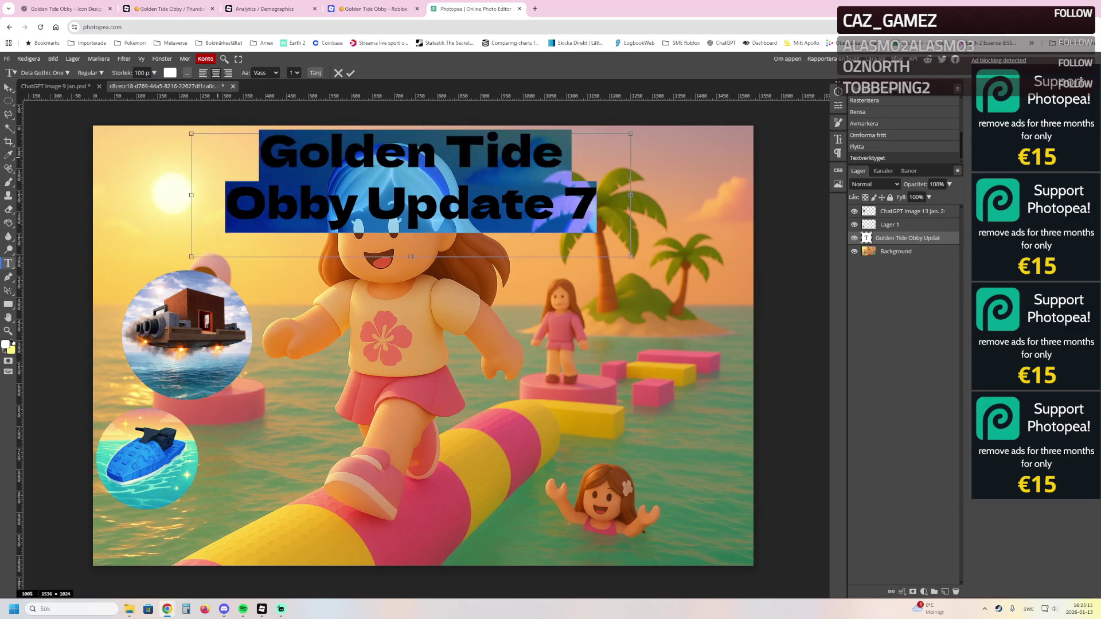
click(44, 73)
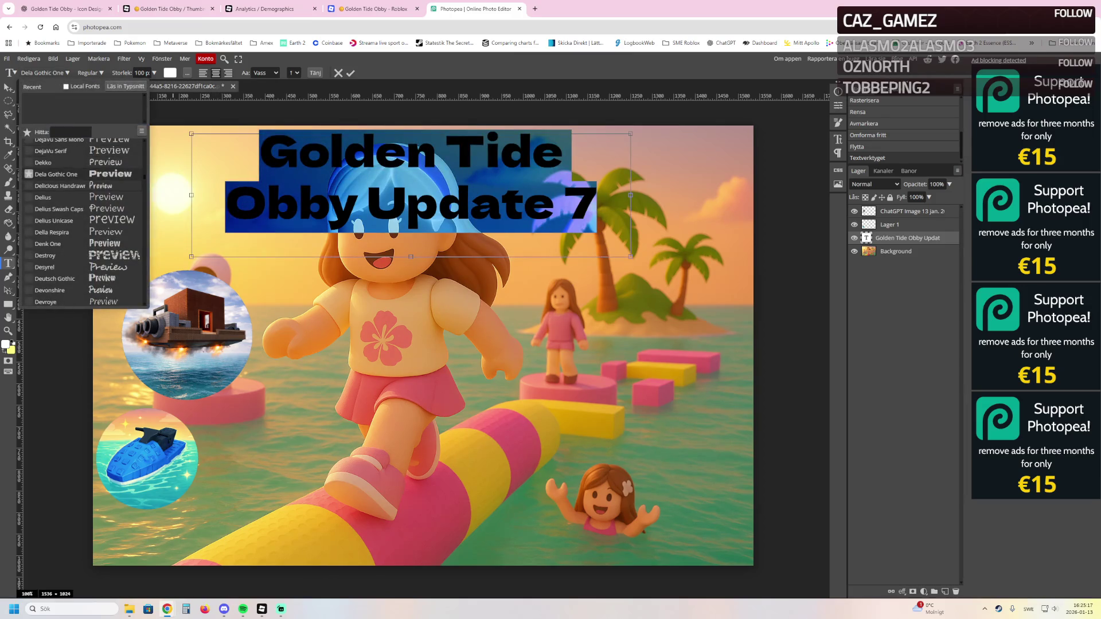
click(45, 256)
scroll(83, 229, down, 1)
scroll(84, 230, down, 2)
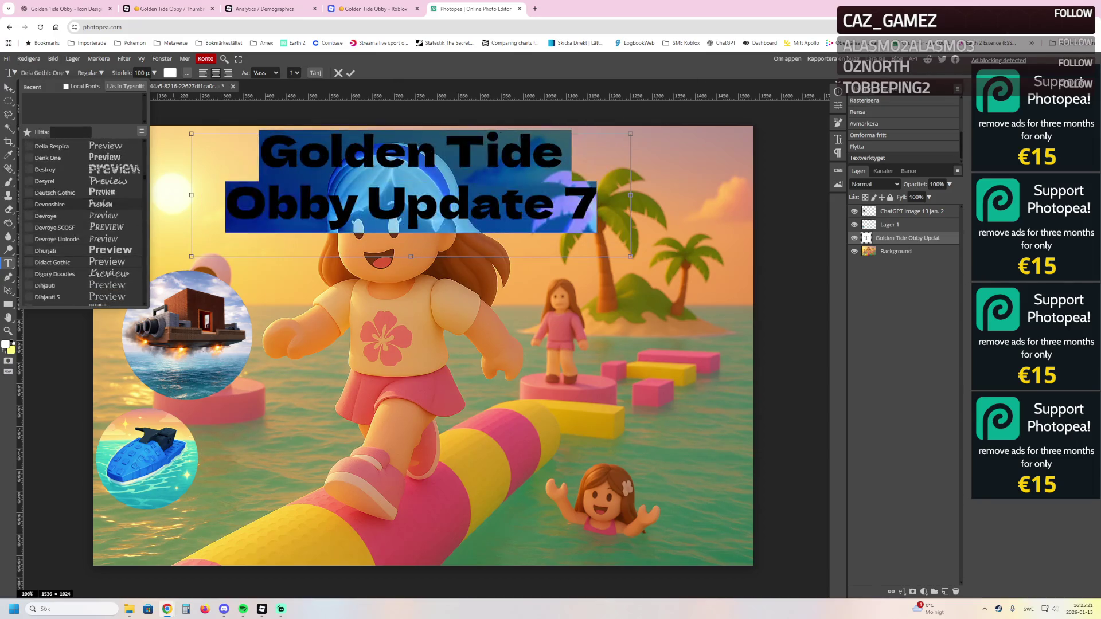
click(45, 251)
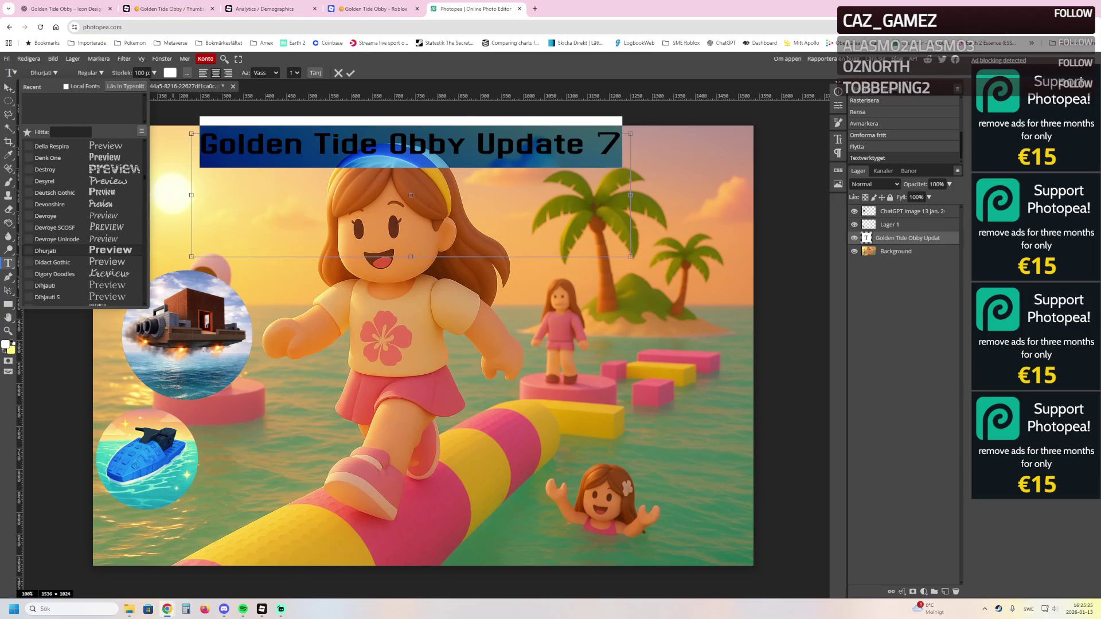
scroll(83, 223, down, 1)
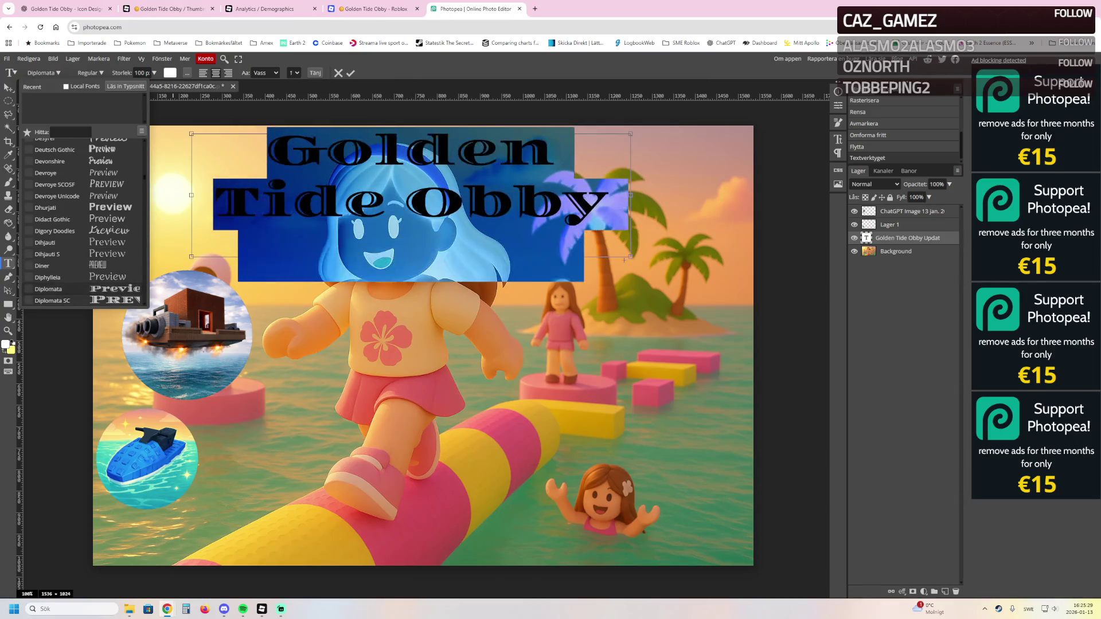
click(51, 301)
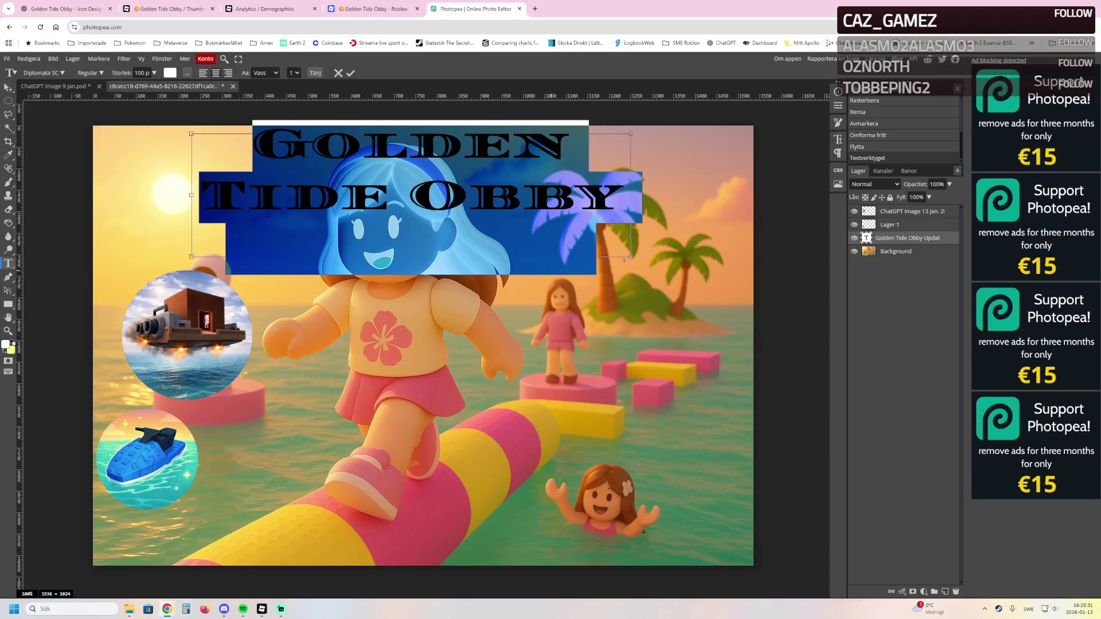
click(896, 251)
Preview Droid Sans and EastMarket on the title, then undo the EastMarket change
drag(622, 198, 252, 138)
click(43, 73)
scroll(58, 229, down, 5)
click(49, 243)
scroll(86, 230, down, 2)
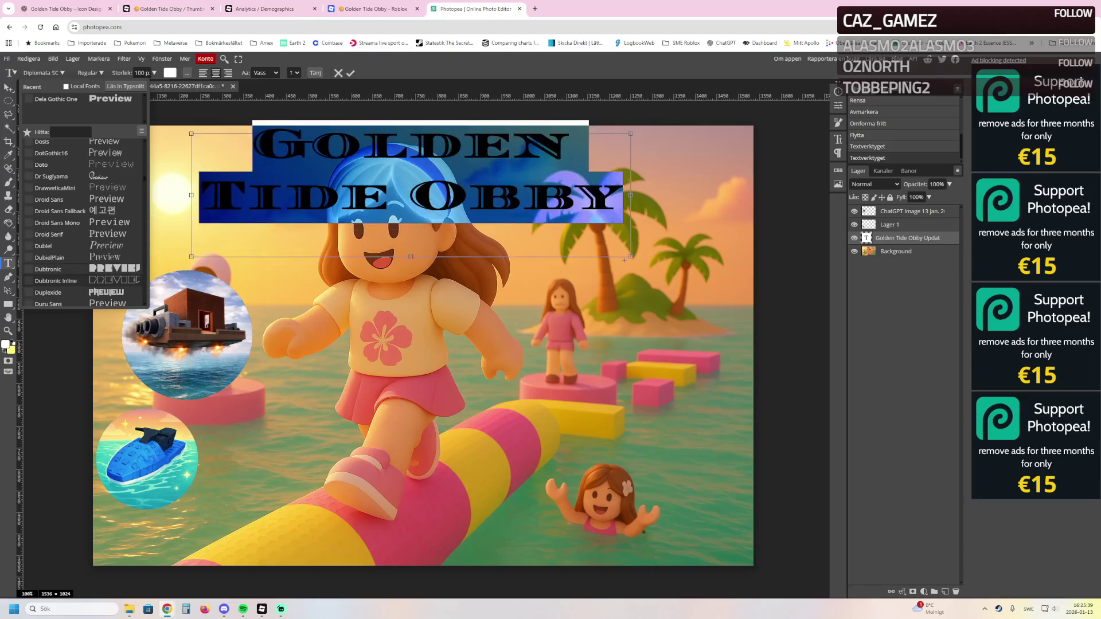
scroll(86, 224, down, 5)
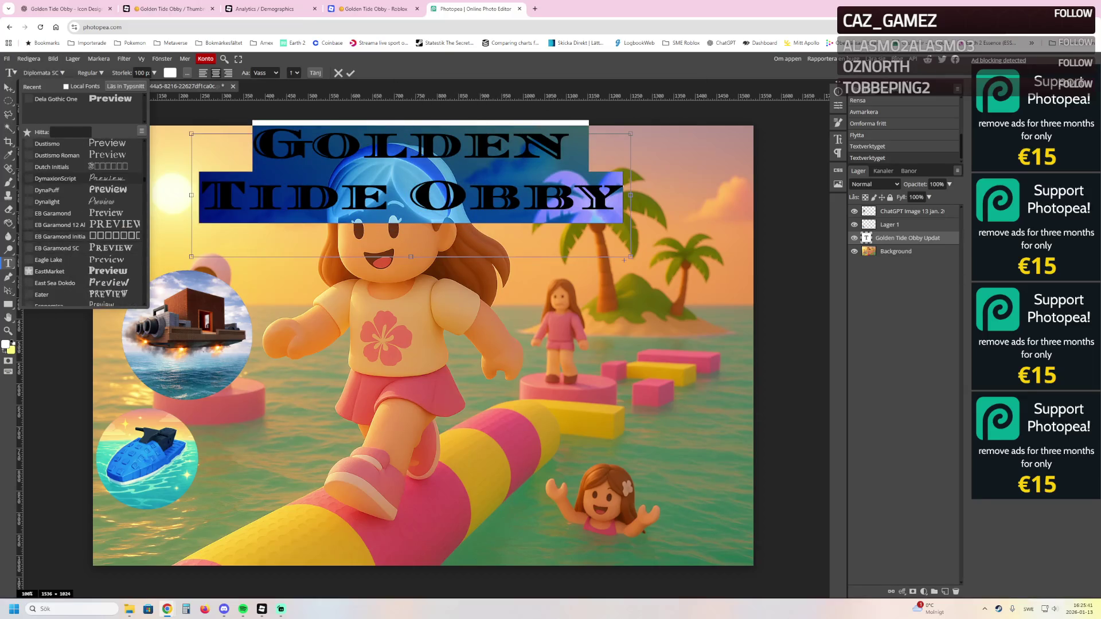
click(49, 271)
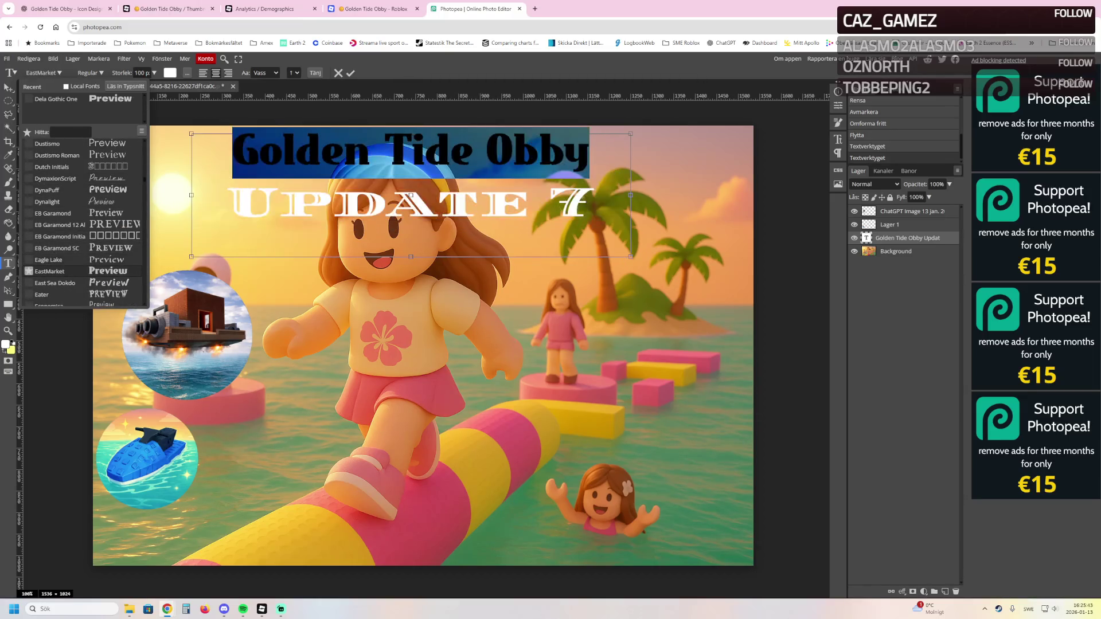
click(58, 271)
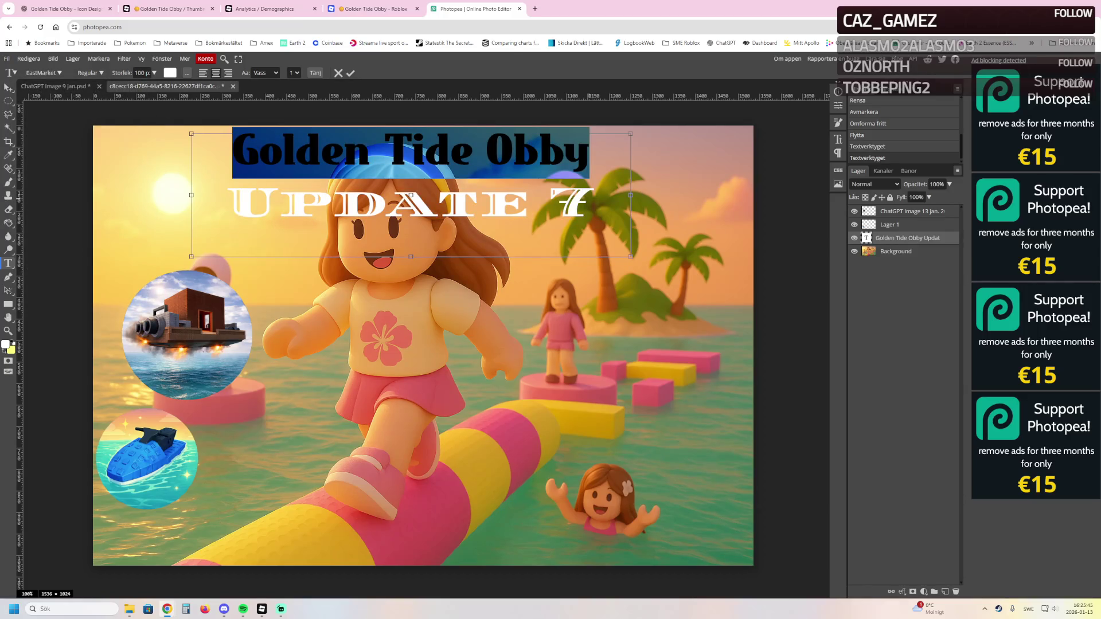
key(ctrl+z)
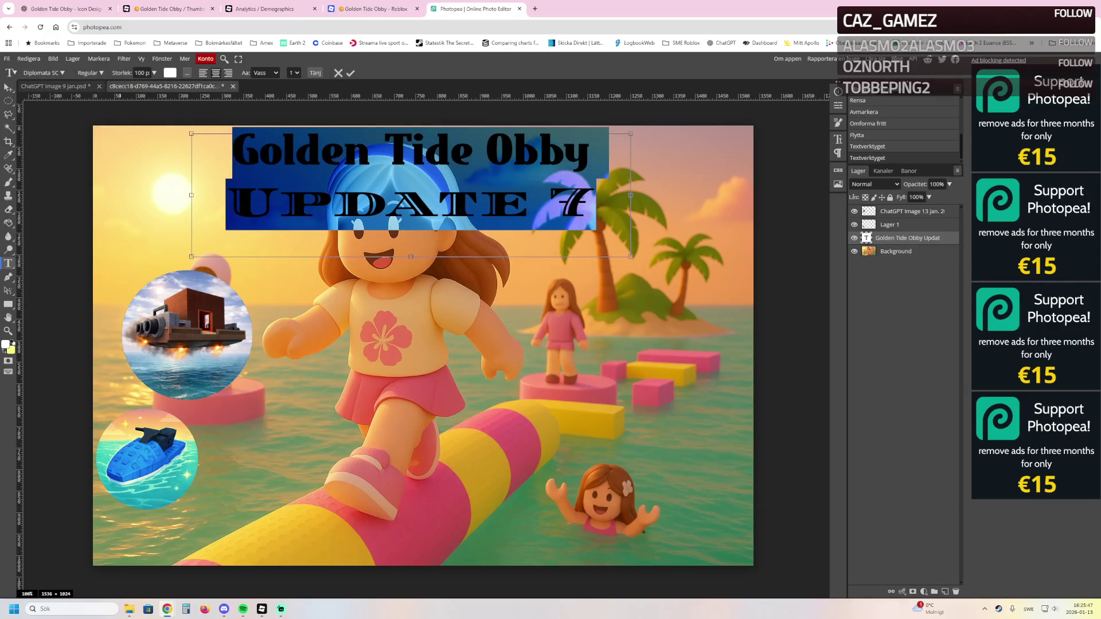
Set the title font to DynaPuff, commit it, and view the game's Roblox page
click(43, 73)
scroll(83, 223, down, 3)
scroll(84, 224, down, 3)
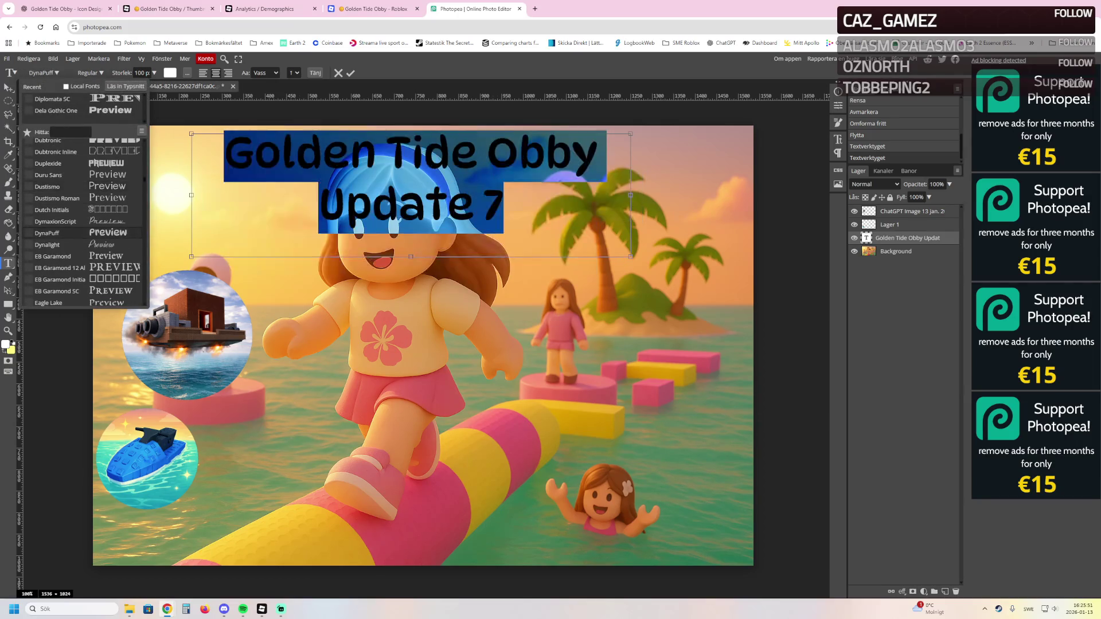
click(57, 233)
click(895, 251)
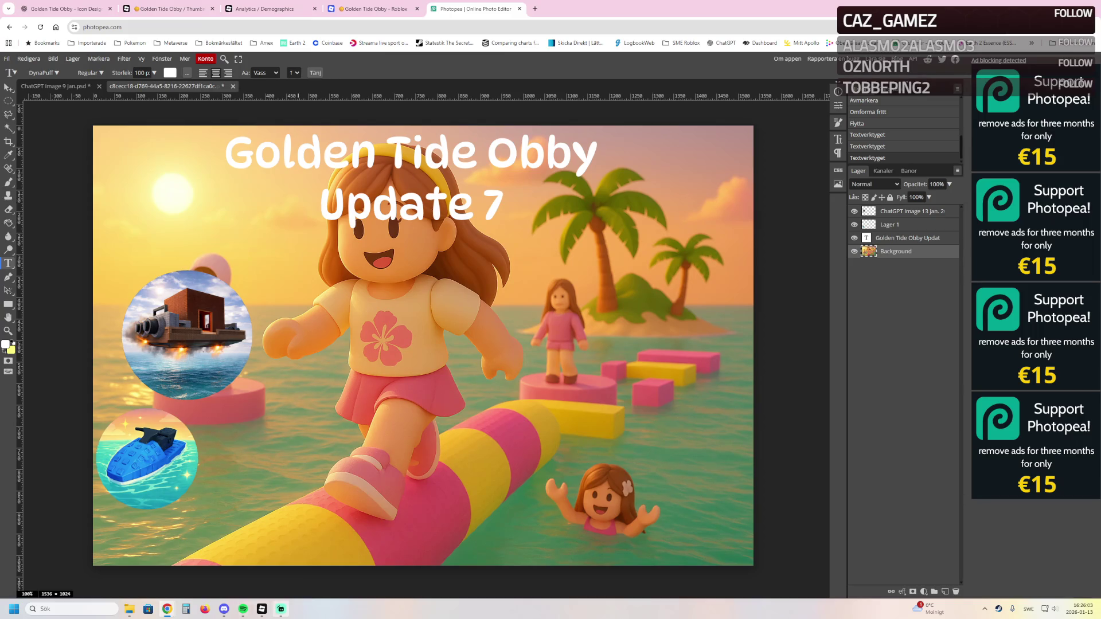
mouse_move(281, 609)
click(372, 9)
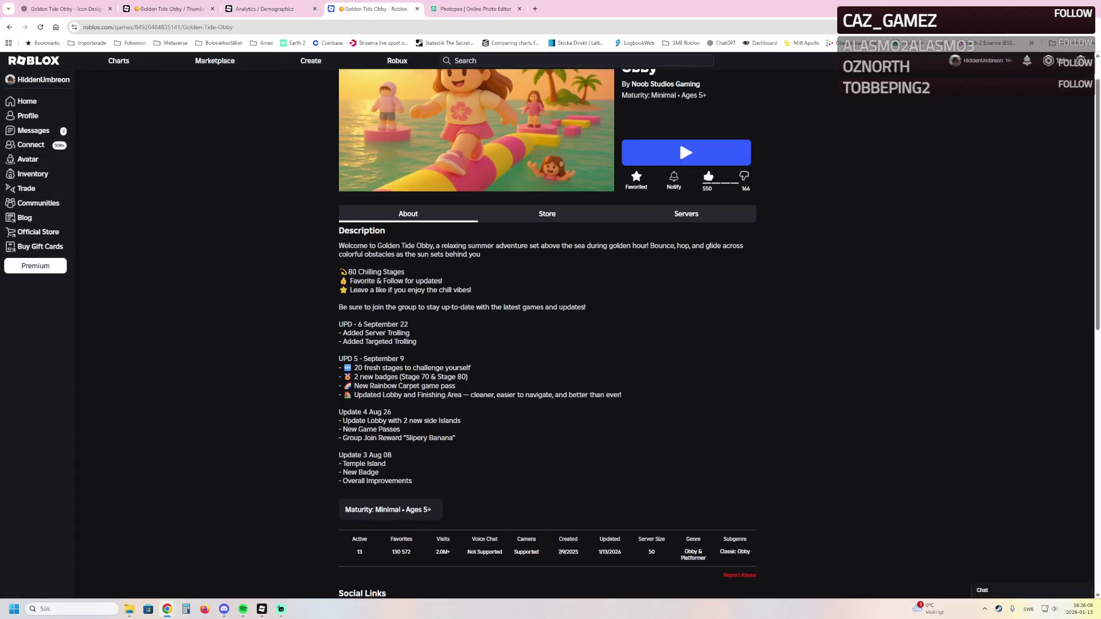
Browse Creator Hub's Places and Events & Updates pages, then open the linked community page
click(167, 9)
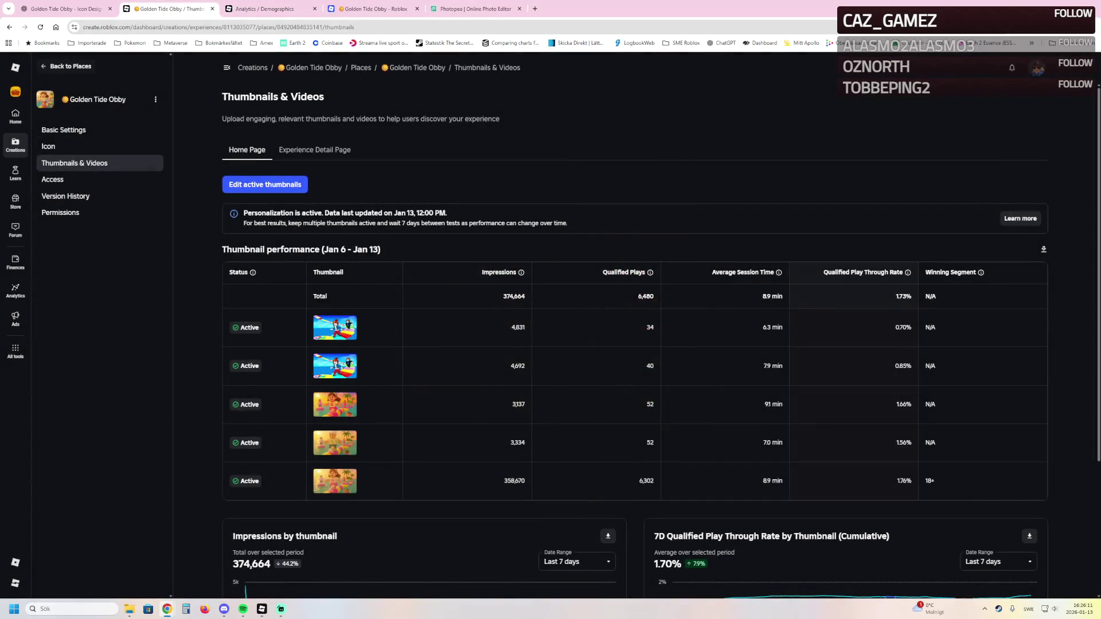
click(66, 66)
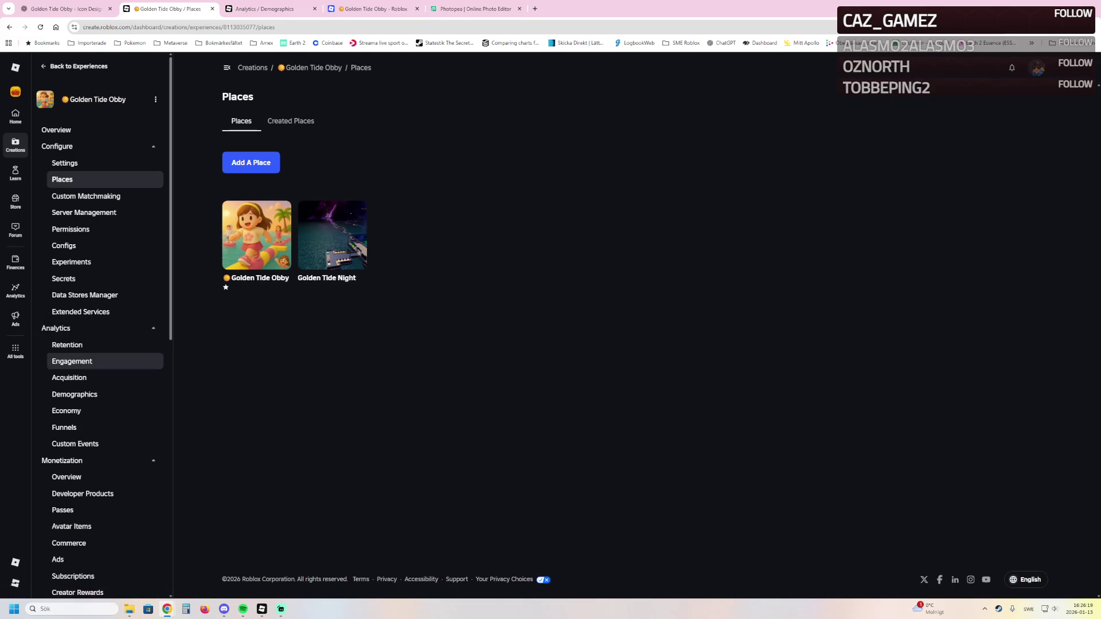
scroll(104, 409, down, 2)
scroll(103, 408, down, 6)
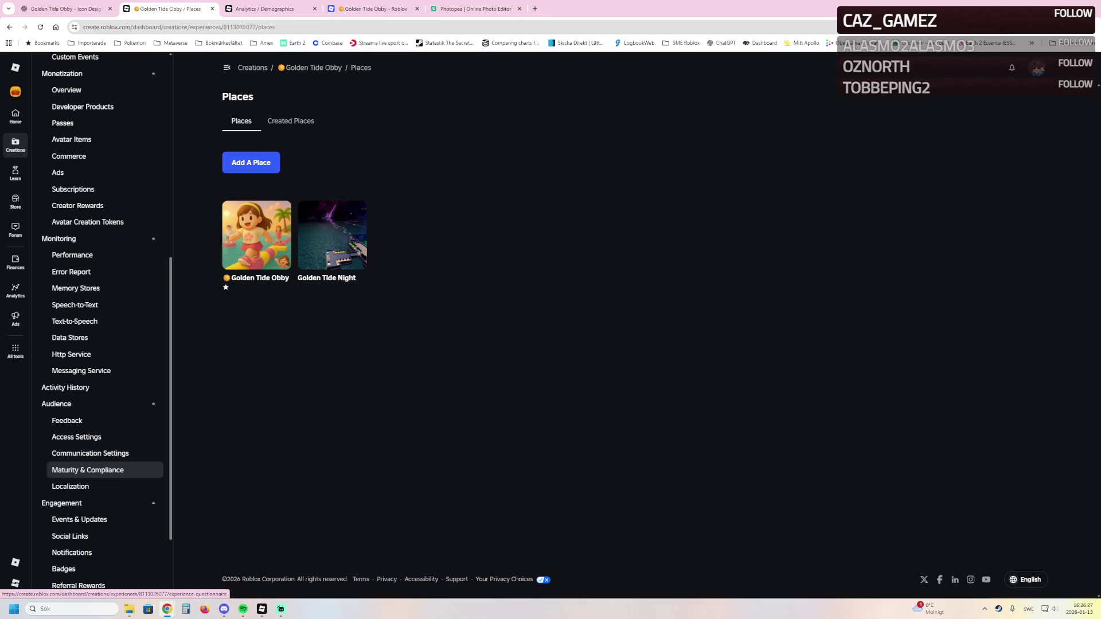
scroll(104, 468, down, 2)
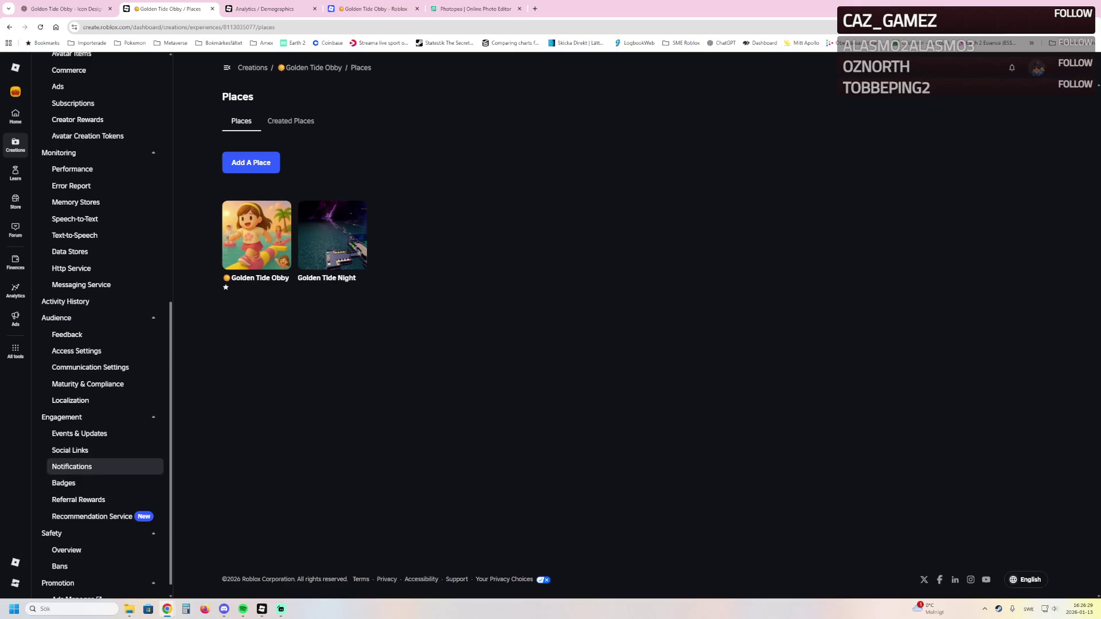
click(79, 434)
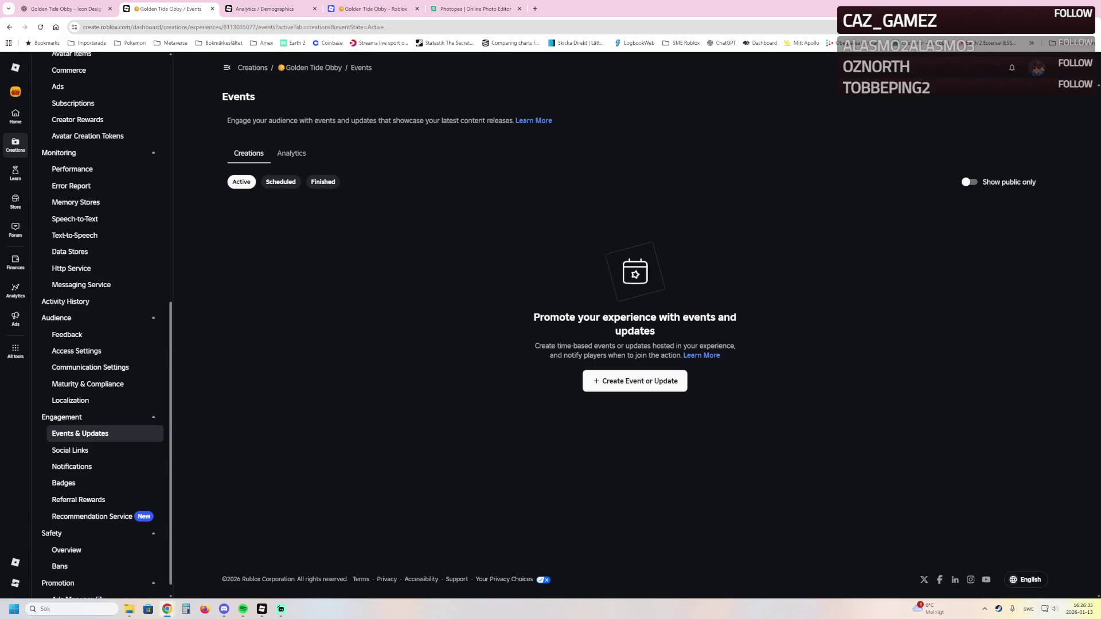
click(372, 8)
click(679, 136)
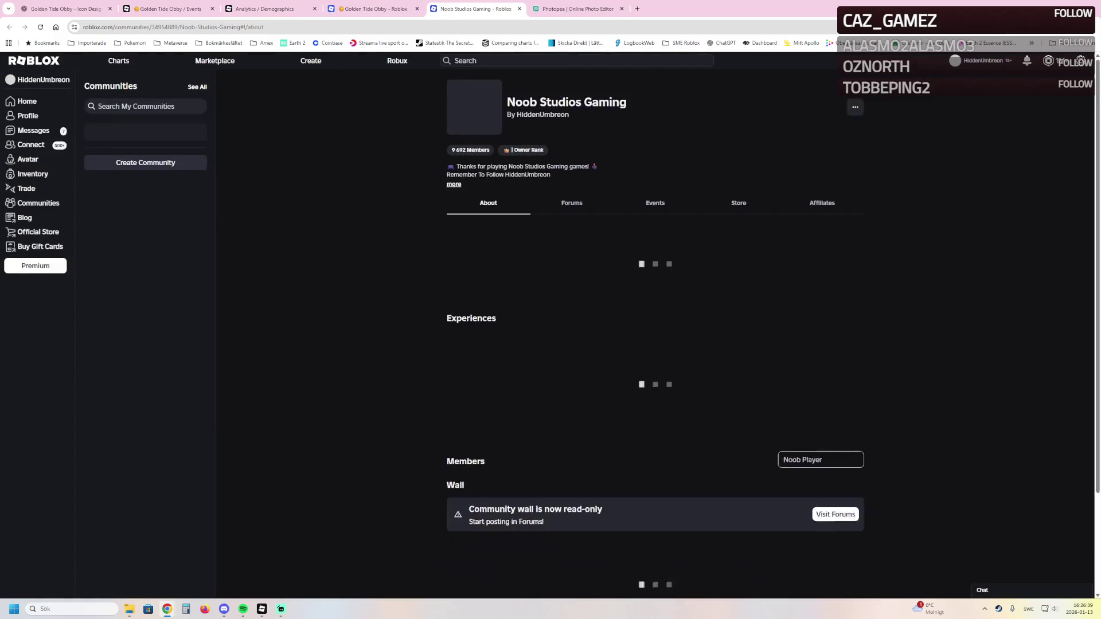
View Winter Village Tycoon's Ski Slope Expansion event page, then return to the Photopea thumbnail
scroll(479, 390, down, 7)
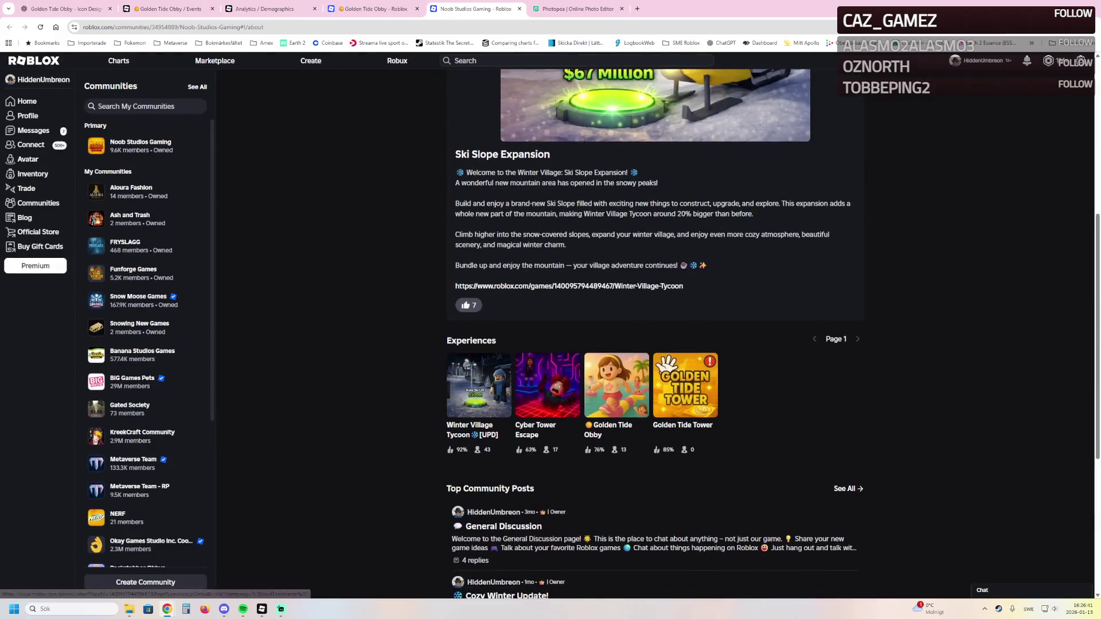
click(479, 384)
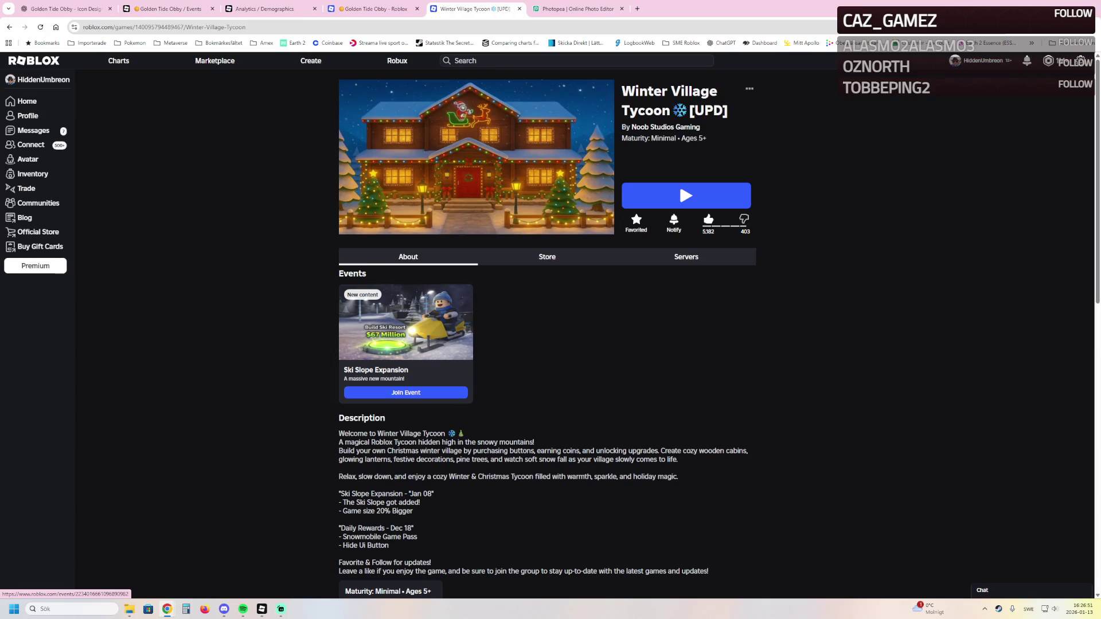
click(405, 392)
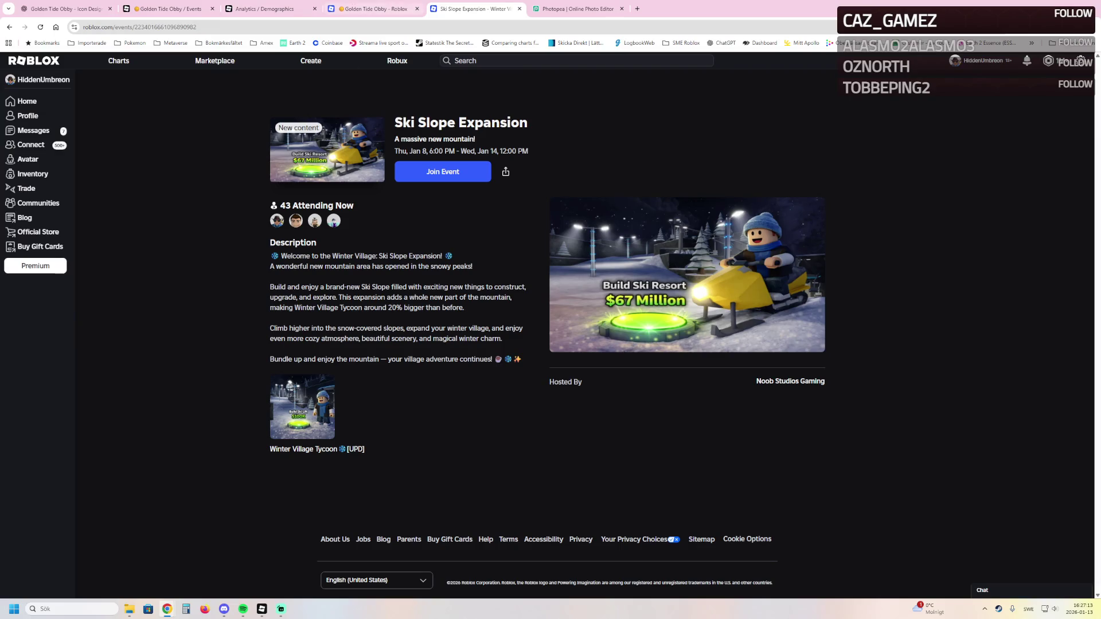
click(577, 8)
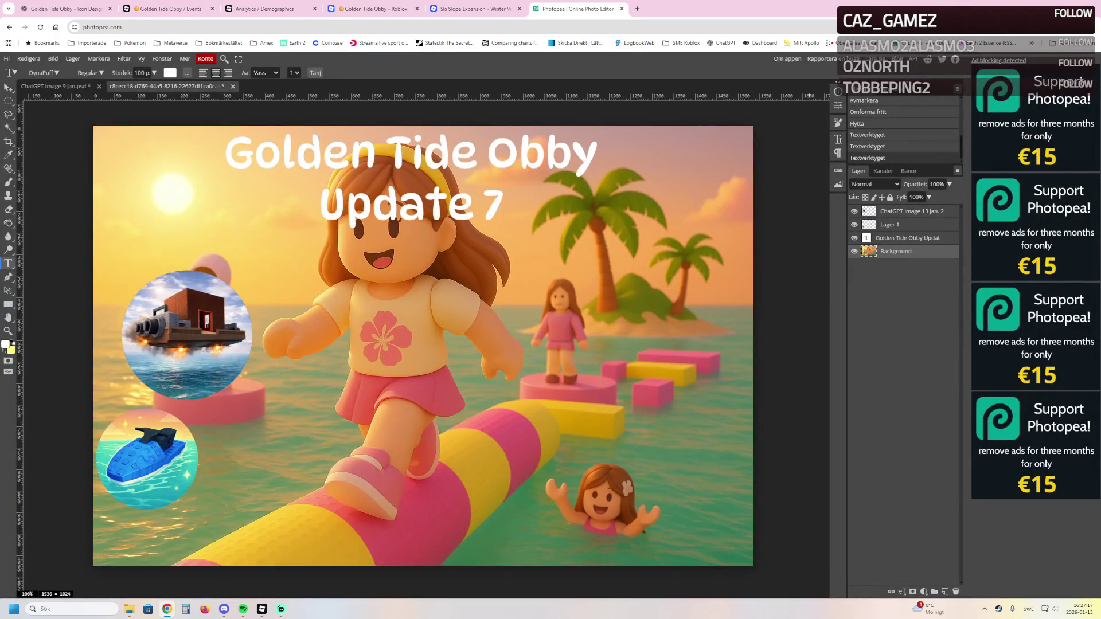
Add a 2 px dark stroke to the title text in Layer Style
click(907, 238)
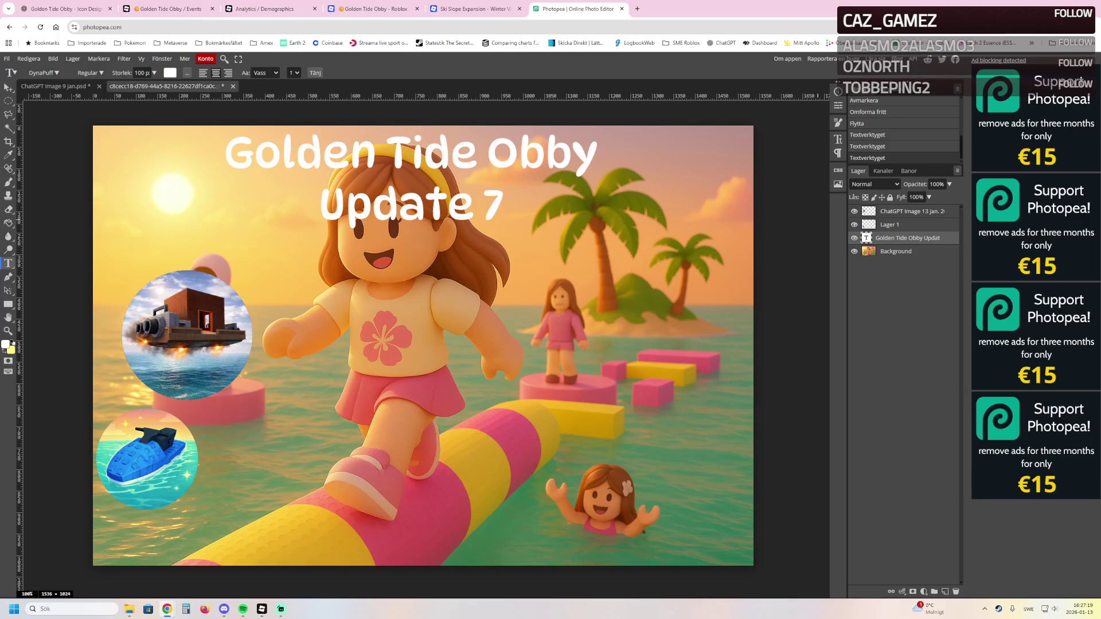
double_click(907, 238)
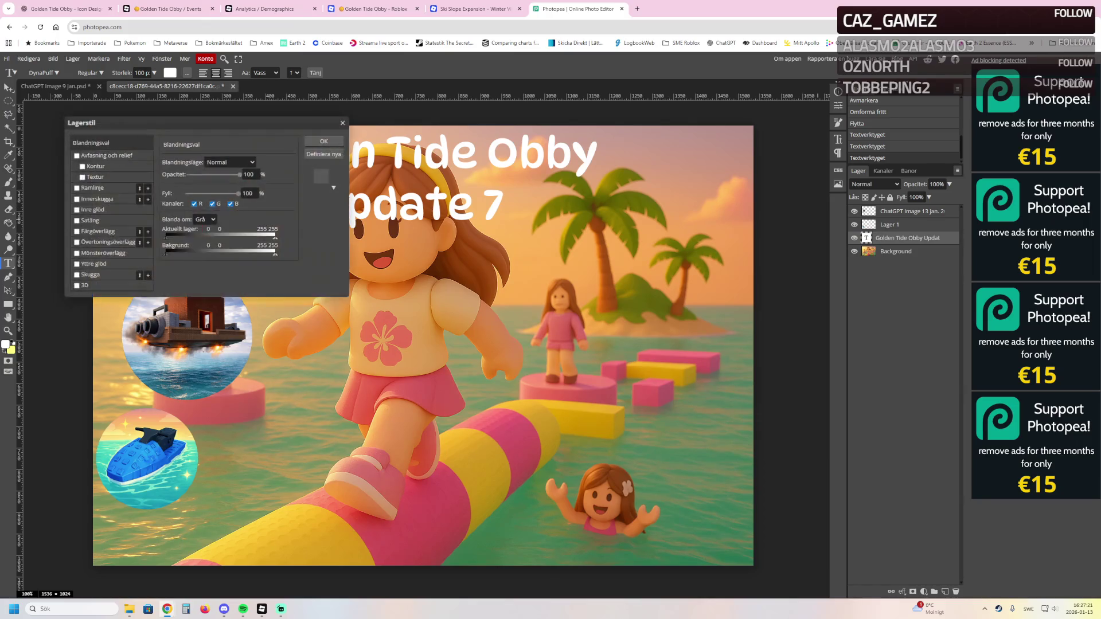
drag(201, 123, 639, 209)
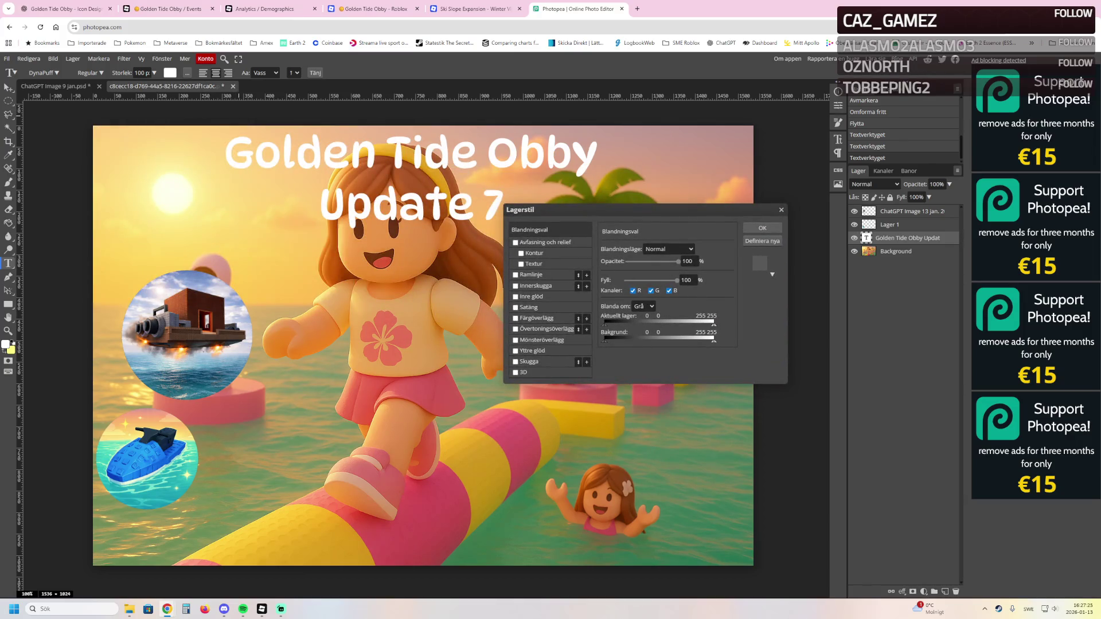
click(515, 274)
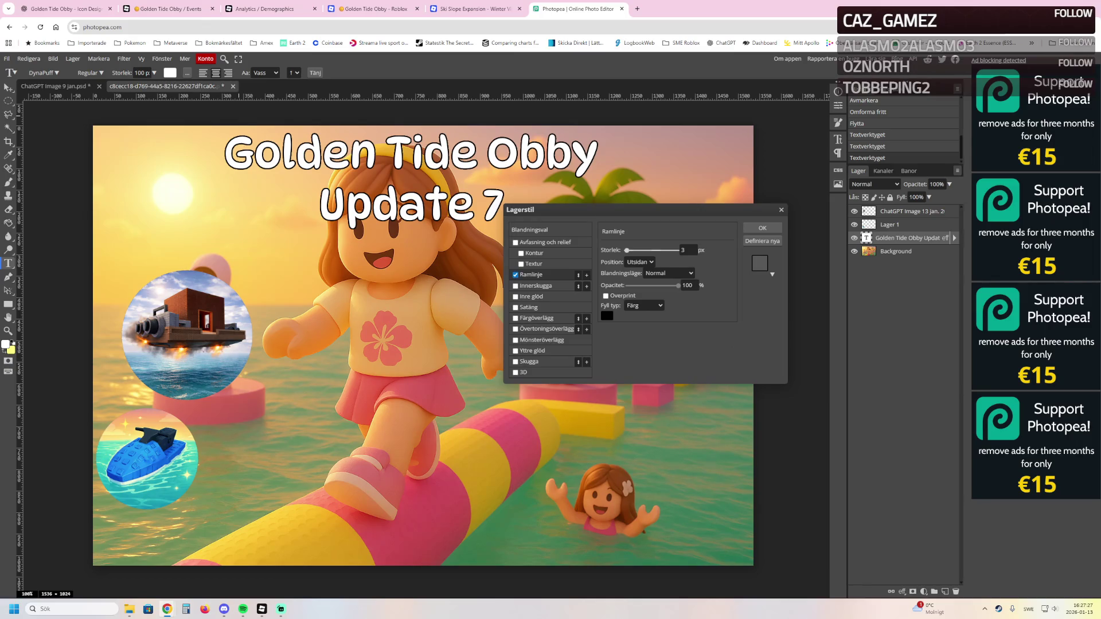
drag(628, 251, 625, 251)
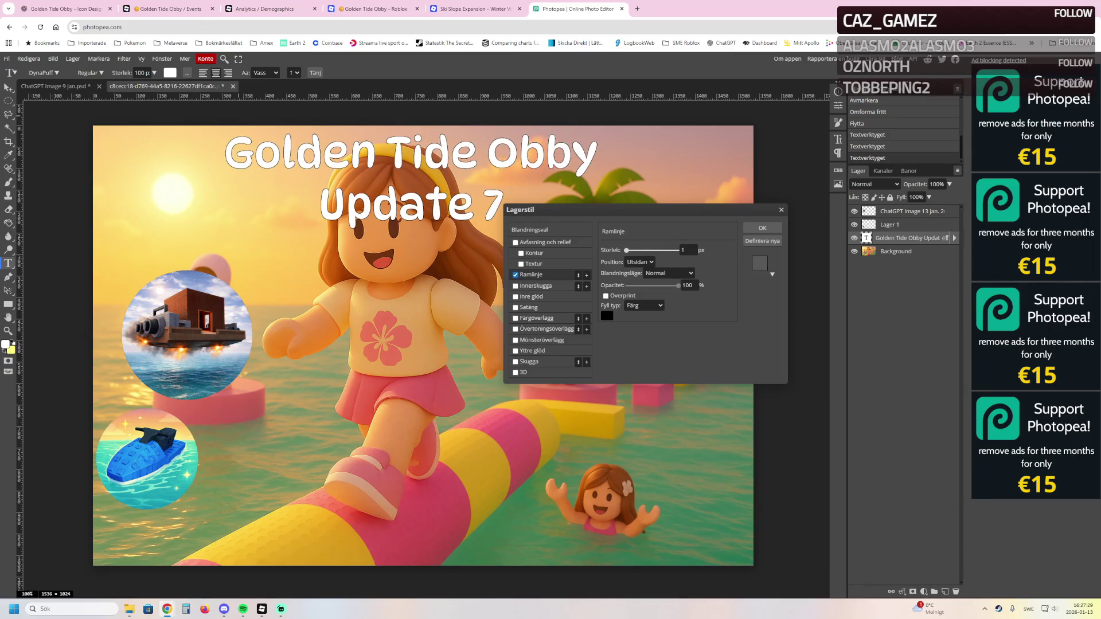
drag(626, 251, 627, 251)
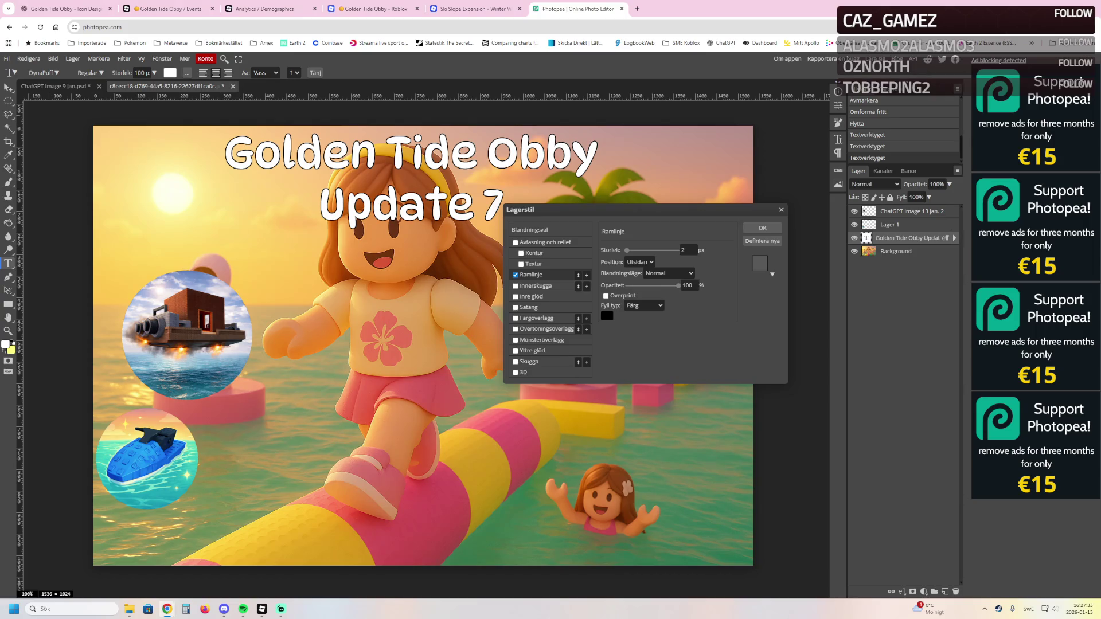
Add a pink-to-yellow gradient overlay and a closer, lighter drop shadow, then duplicate the title layer
click(515, 329)
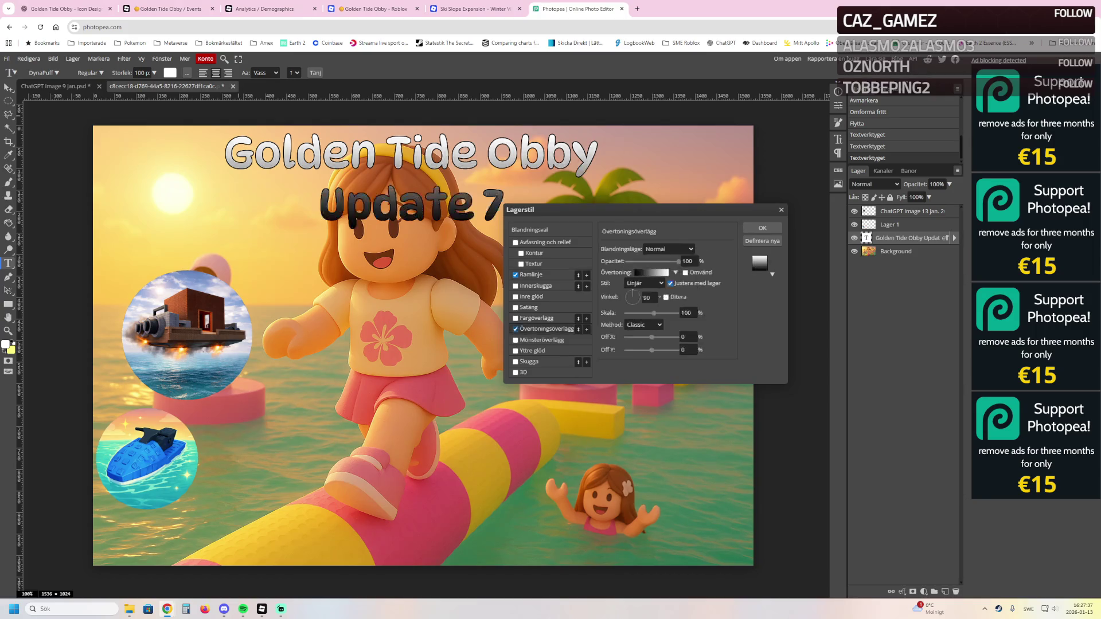
click(650, 272)
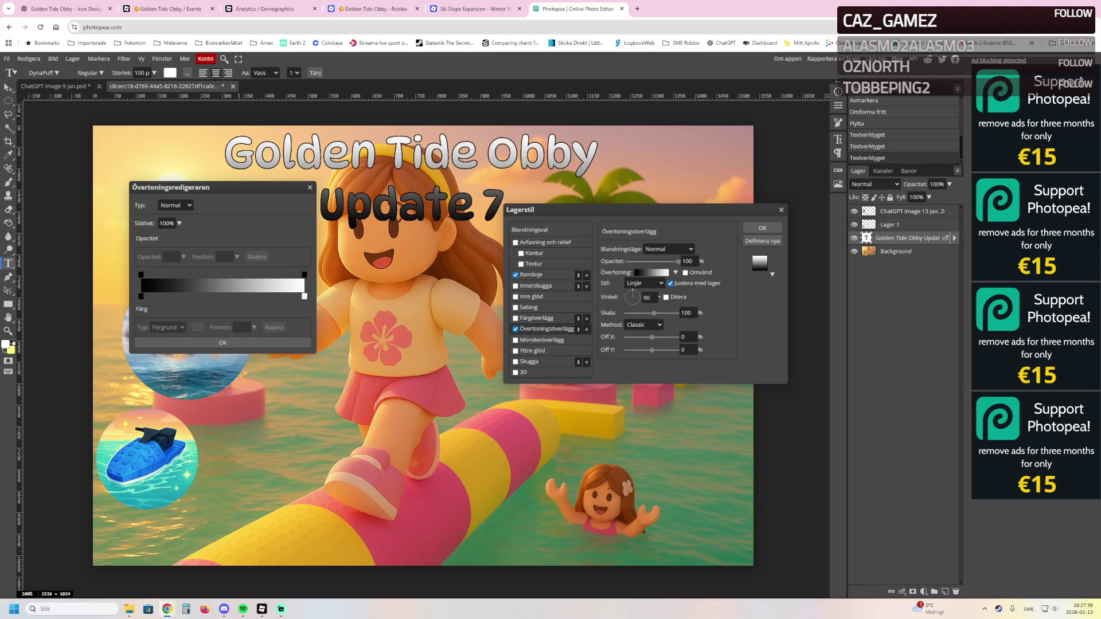
click(141, 275)
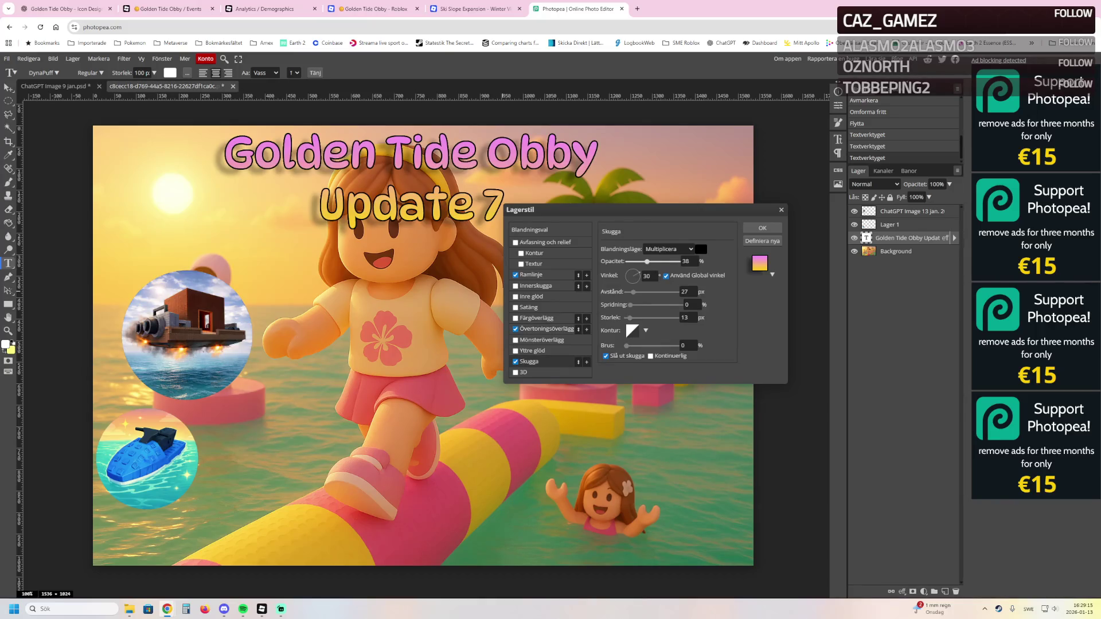
drag(633, 291, 635, 304)
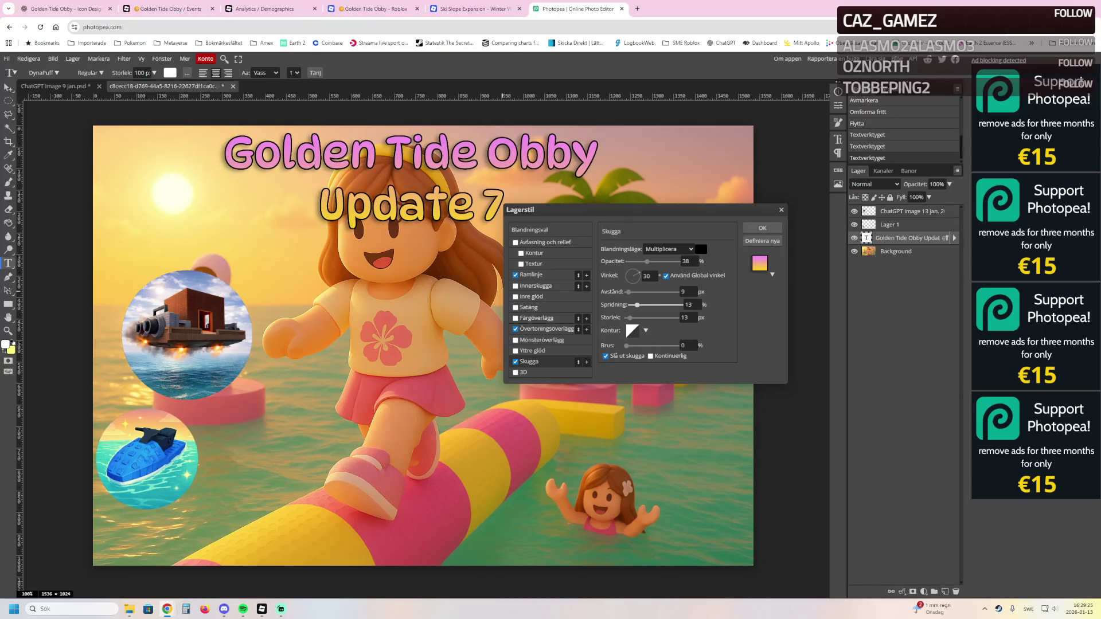
drag(647, 261, 641, 261)
click(762, 228)
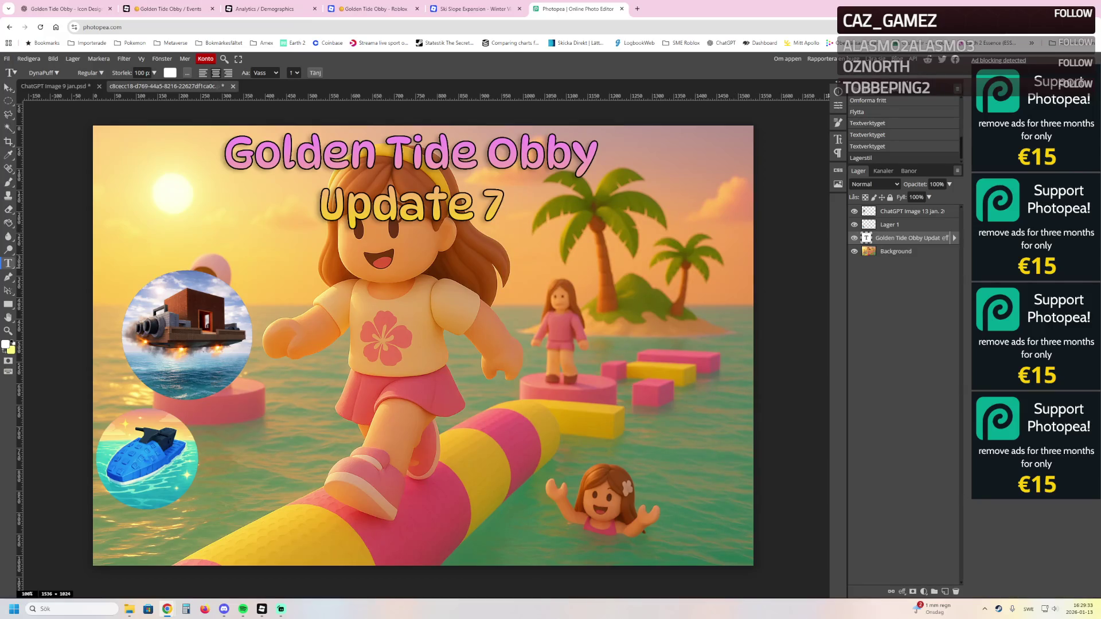
key(ctrl+j)
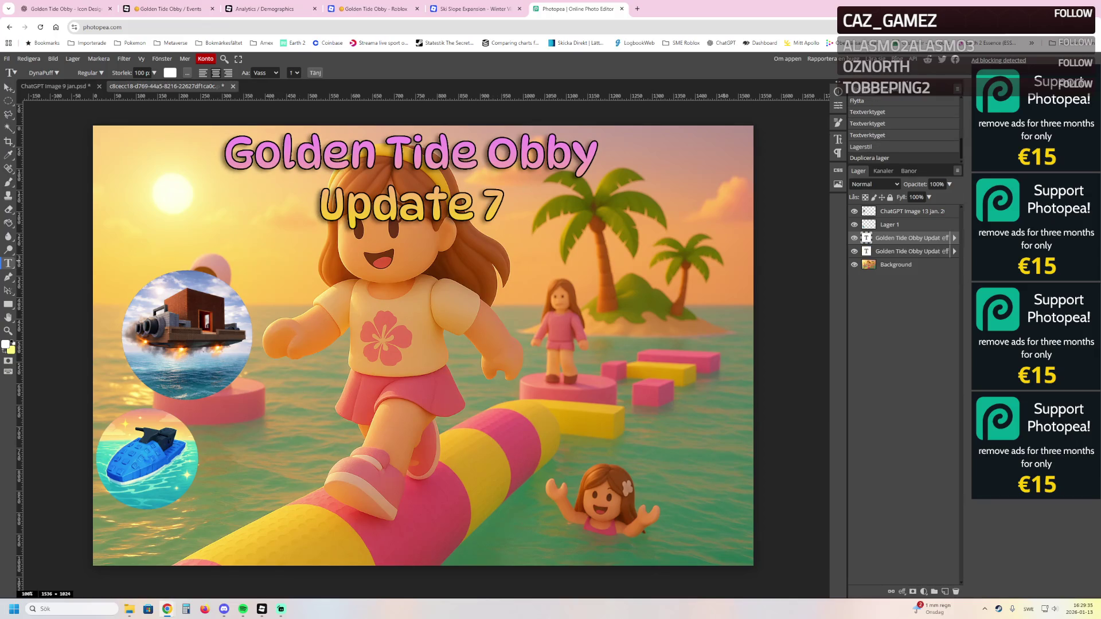
Move the title copy to mid-canvas, reposition the boat and jet-ski circles, and drop in Stage100
key(v)
mouse_move(410, 189)
mouse_down()
mouse_move(413, 291)
mouse_move(448, 351)
mouse_up()
drag(187, 335, 164, 319)
drag(148, 459, 150, 508)
drag(164, 320, 159, 390)
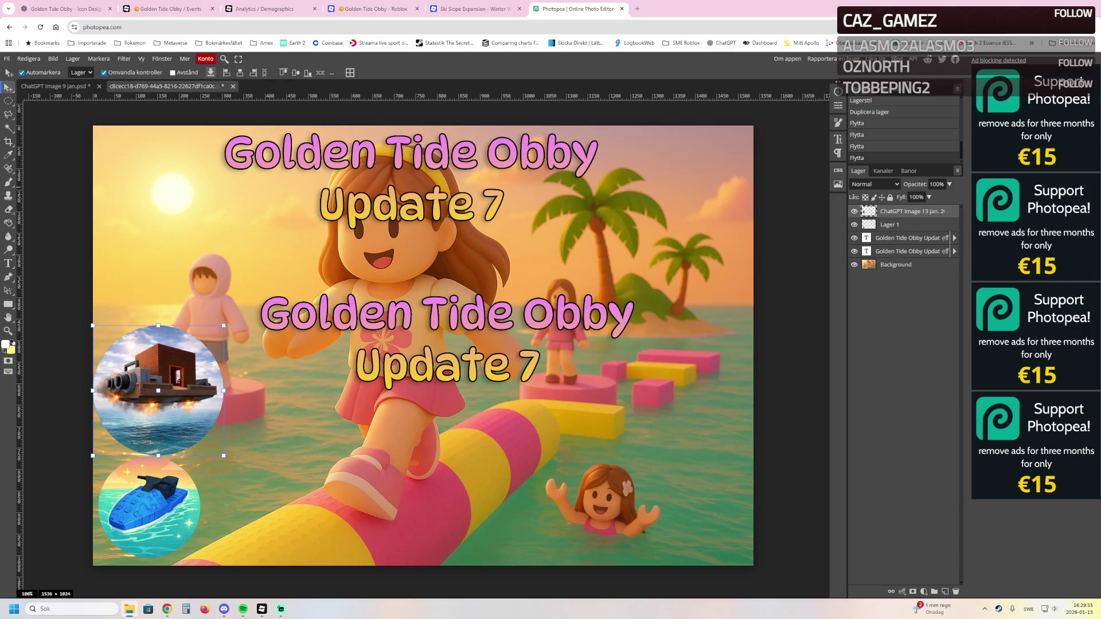
drag(201, 360, 150, 281)
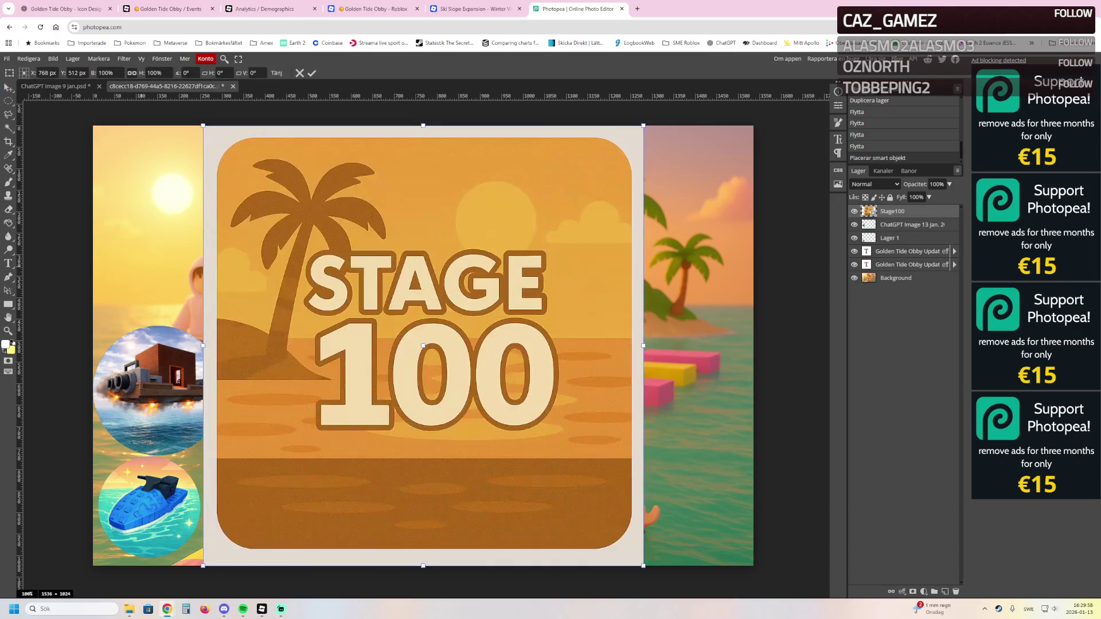
Remove the Stage100 badge's cream border using Magic Wand tolerance 2, then shrink the badge
key(Return)
click(638, 560)
text(2)
key(Delete)
key(Return)
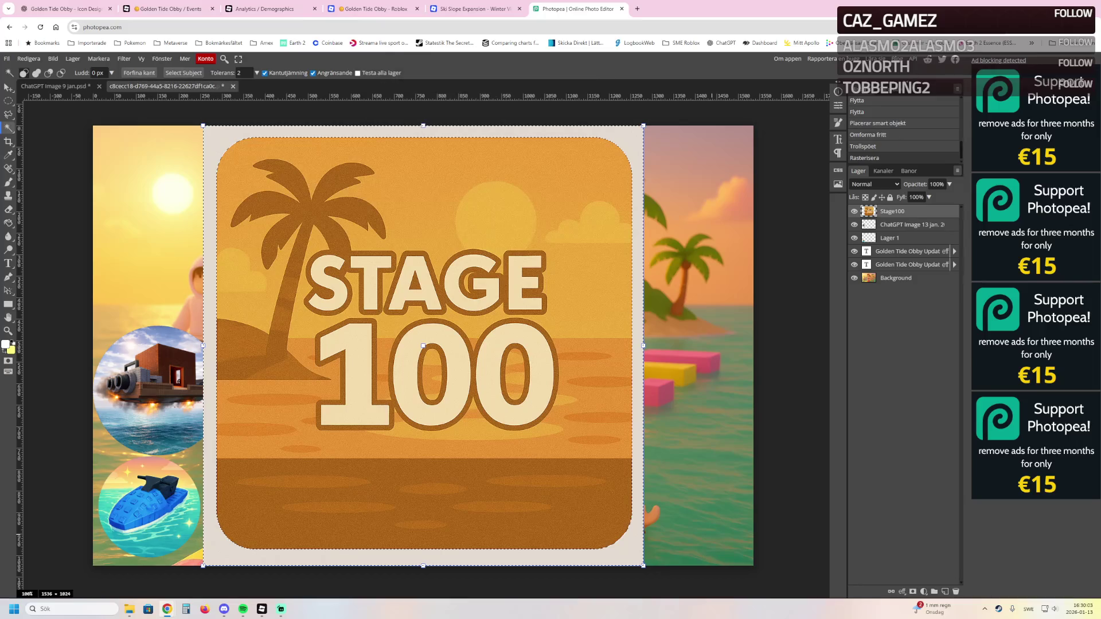
key(Delete)
key(ctrl+d)
key(v)
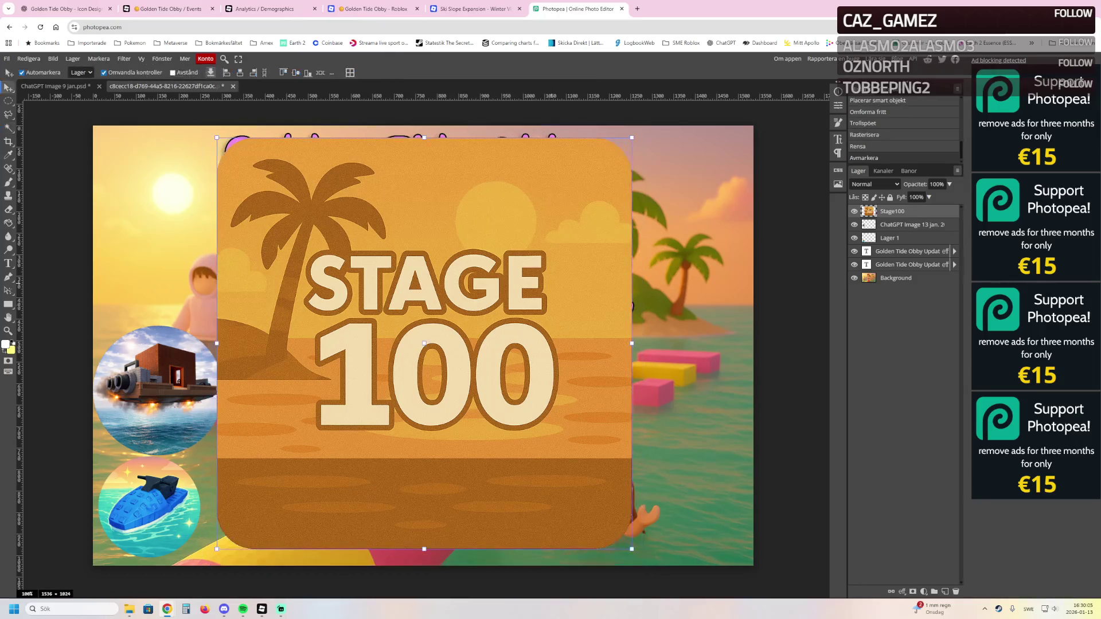
mouse_move(631, 137)
mouse_down()
mouse_move(580, 201)
mouse_move(457, 311)
mouse_move(367, 313)
mouse_move(171, 255)
mouse_up()
key(Return)
Resize the boat circle, move the jet-ski circle up, and place the boat at bottom left
click(213, 343)
drag(224, 326, 204, 345)
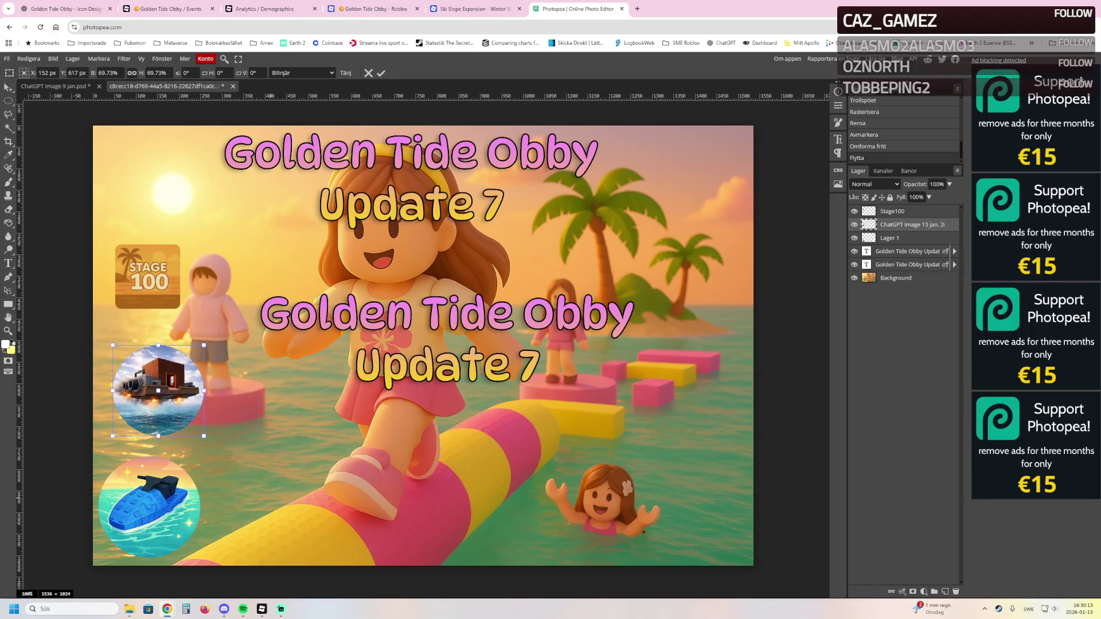
key(Return)
click(149, 505)
key(ctrl+t)
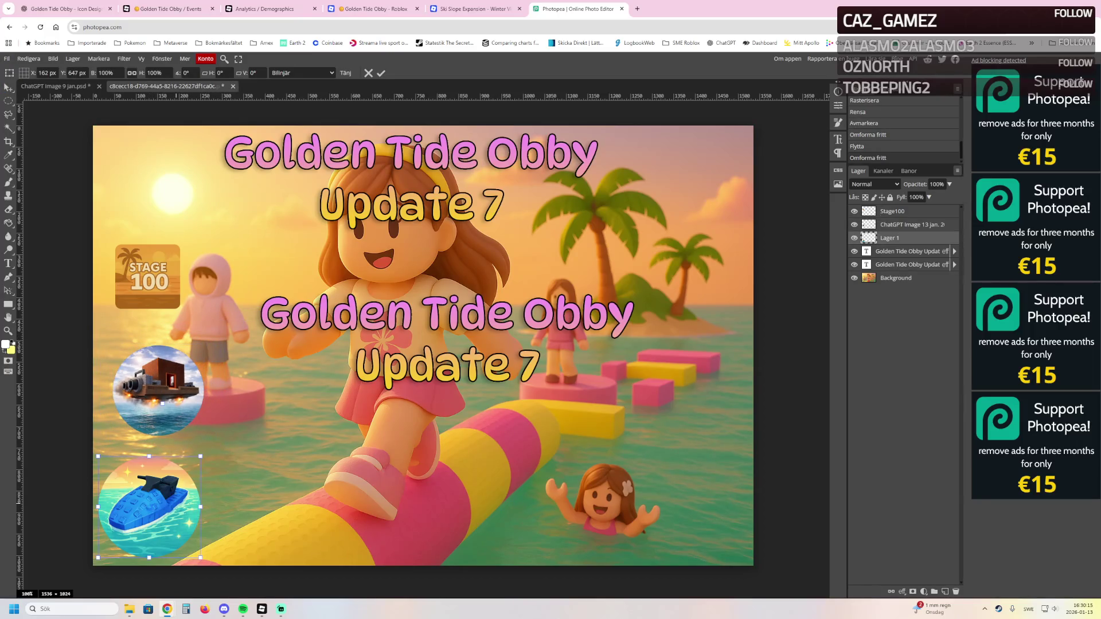
key(Return)
drag(152, 505, 160, 390)
click(161, 390)
key(ctrl+t)
drag(204, 344, 210, 340)
drag(160, 391, 162, 390)
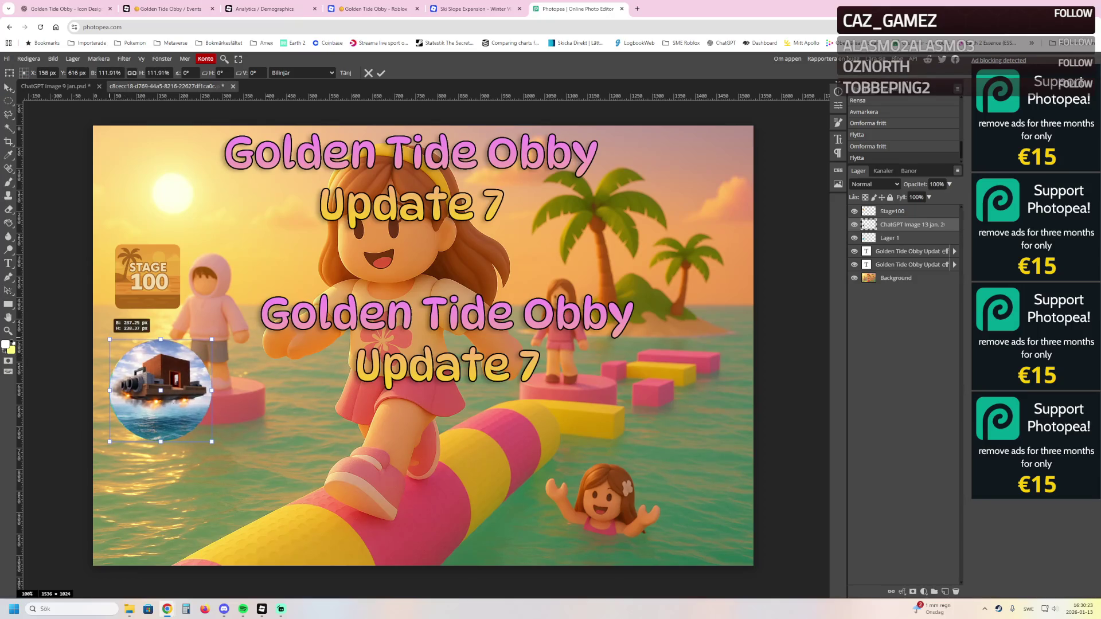
click(133, 326)
mouse_move(160, 390)
mouse_down()
mouse_move(146, 513)
mouse_move(157, 390)
mouse_move(141, 402)
mouse_up()
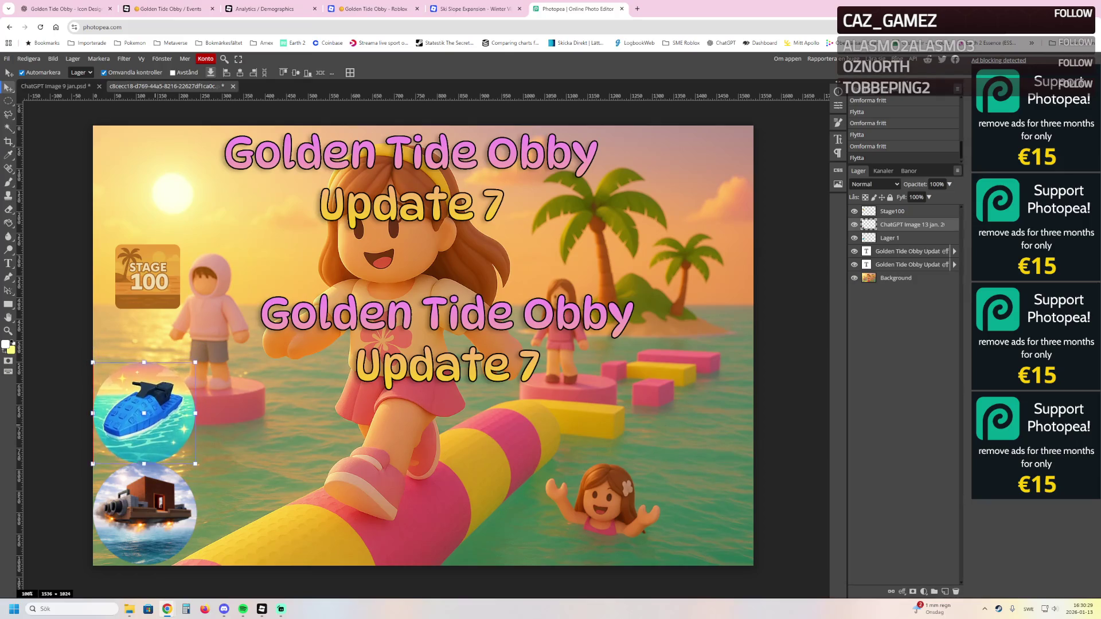
Enlarge the STAGE 100 badge and position it above the jet-ski circle
click(145, 513)
drag(148, 276, 145, 403)
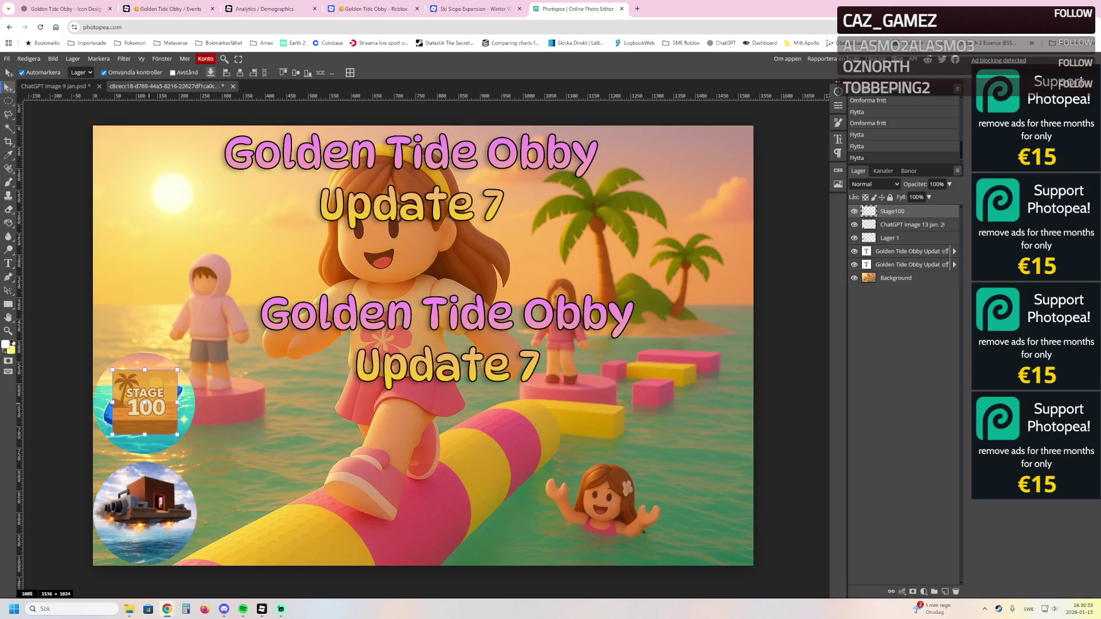
key(ctrl+t)
drag(112, 369, 93, 356)
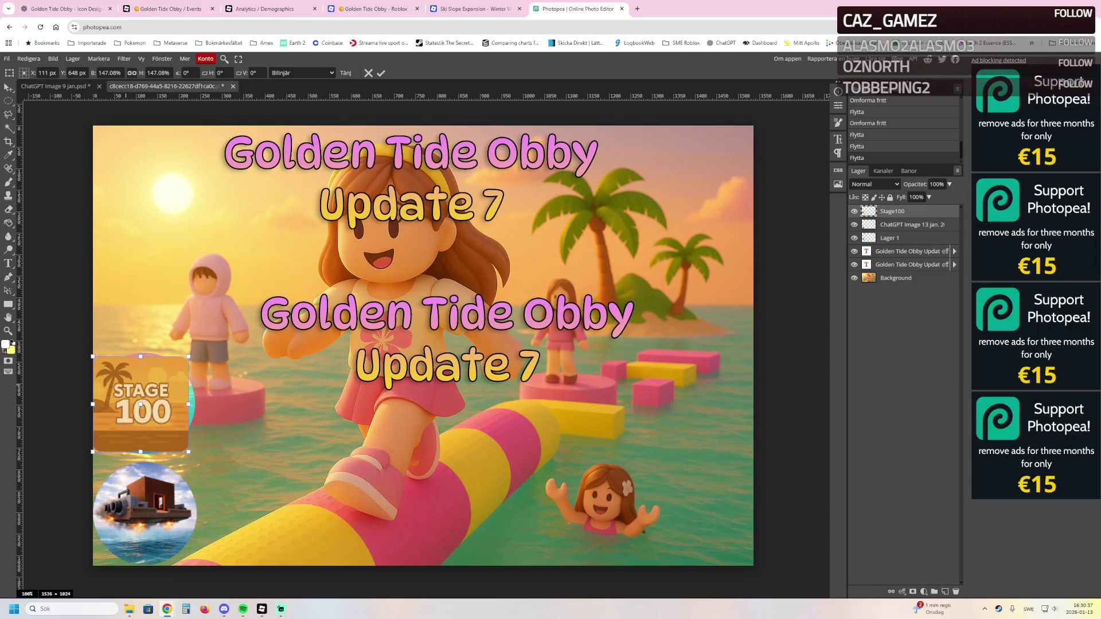
drag(189, 356, 195, 349)
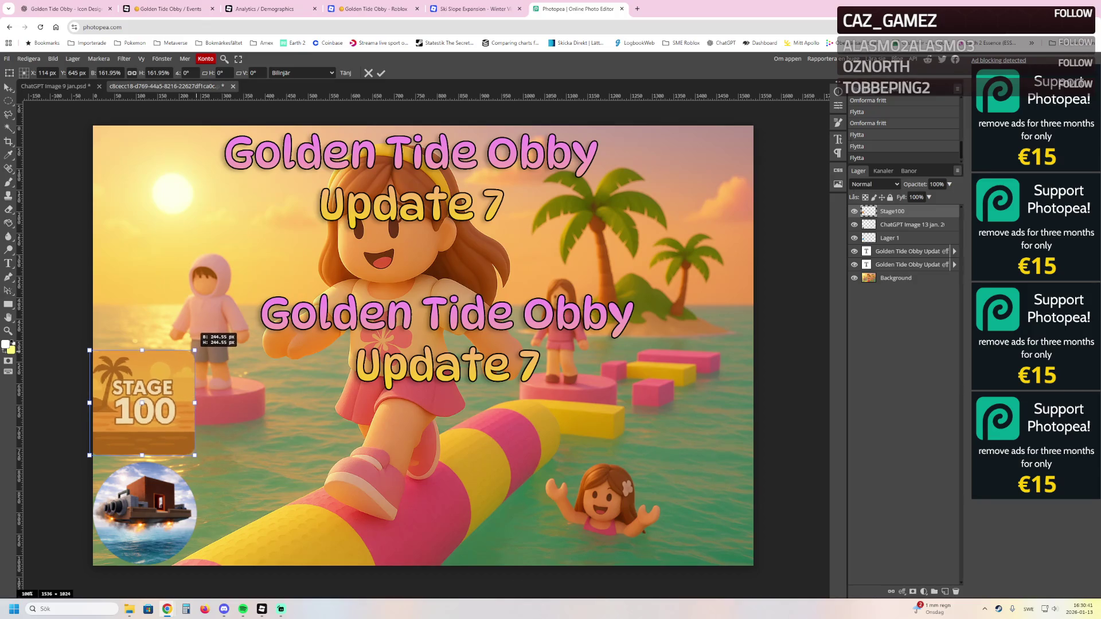
key(Return)
drag(158, 404, 159, 296)
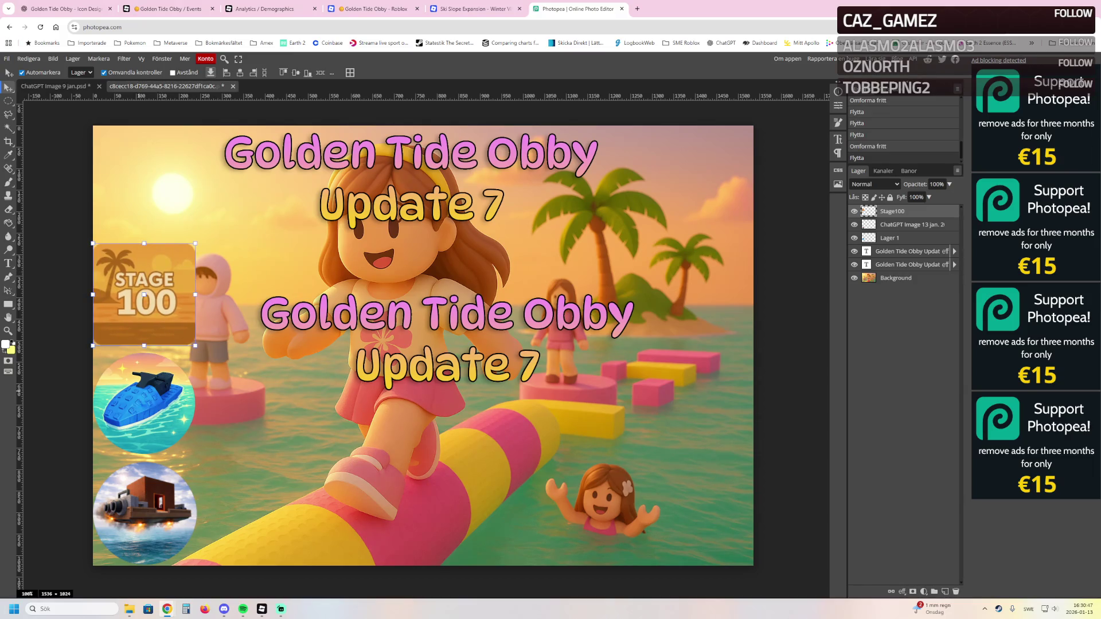
Select the badge and both circle layers together and nudge them into a left-edge column
click(895, 237)
click(912, 224)
shift+click(894, 238)
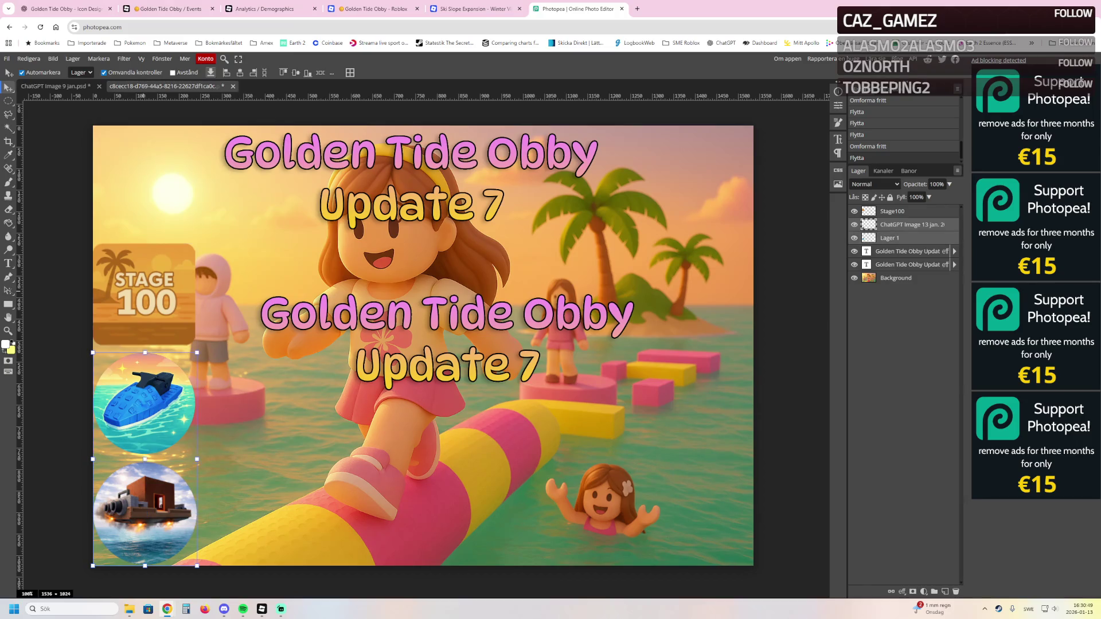
shift+click(892, 211)
key(Right)
key(Right)
key(Right)
key(Left)
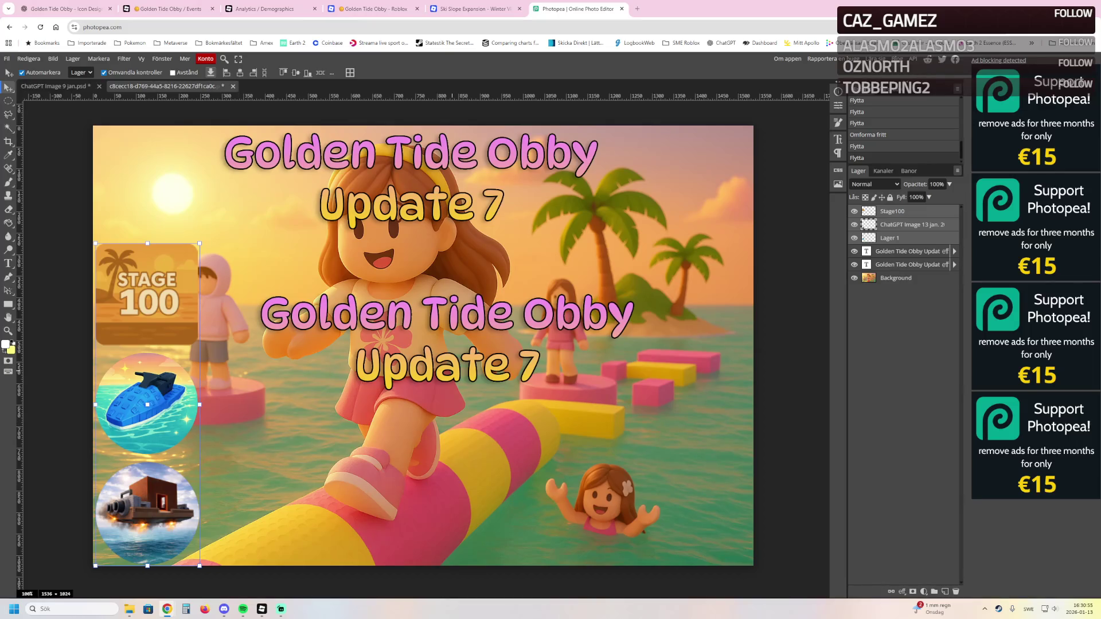
click(906, 251)
Change the duplicated title to '- 20 New Stages' and place it beside the STAGE 100 badge
mouse_move(447, 341)
mouse_down()
mouse_move(378, 303)
mouse_move(390, 295)
mouse_up()
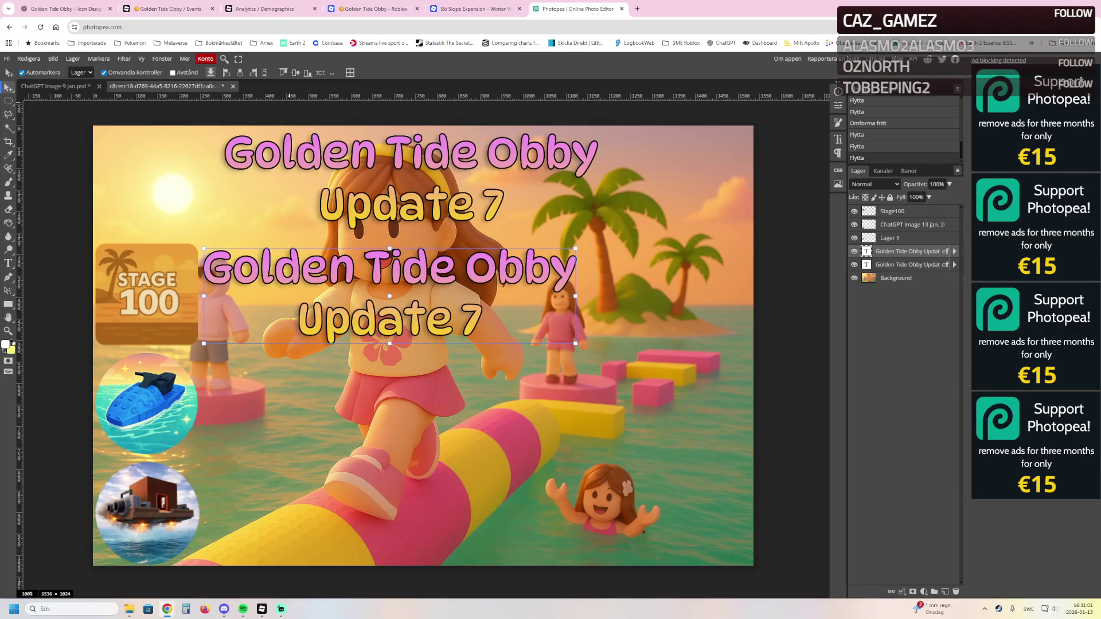
key(t)
mouse_move(483, 336)
mouse_down()
mouse_move(230, 266)
mouse_move(166, 267)
mouse_up()
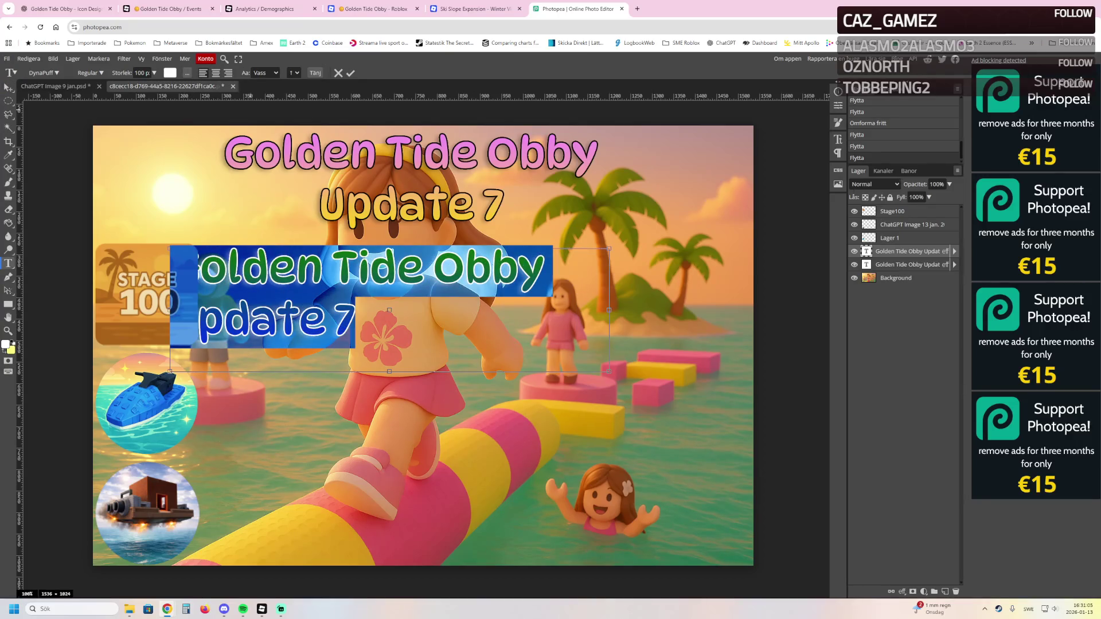
key(BackSpace)
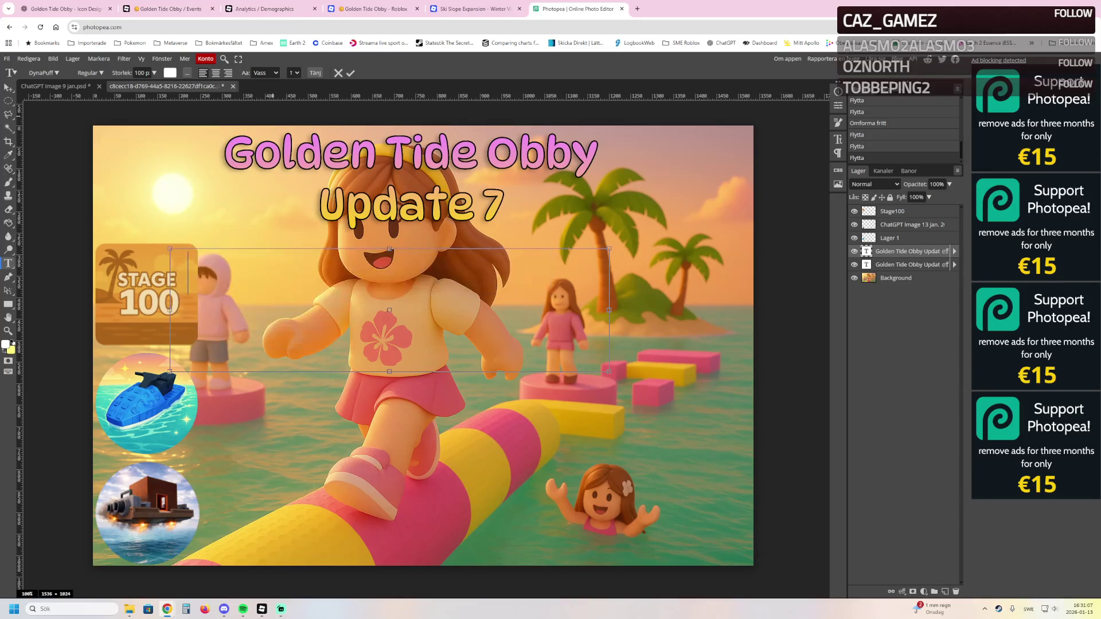
text(20 New Stages)
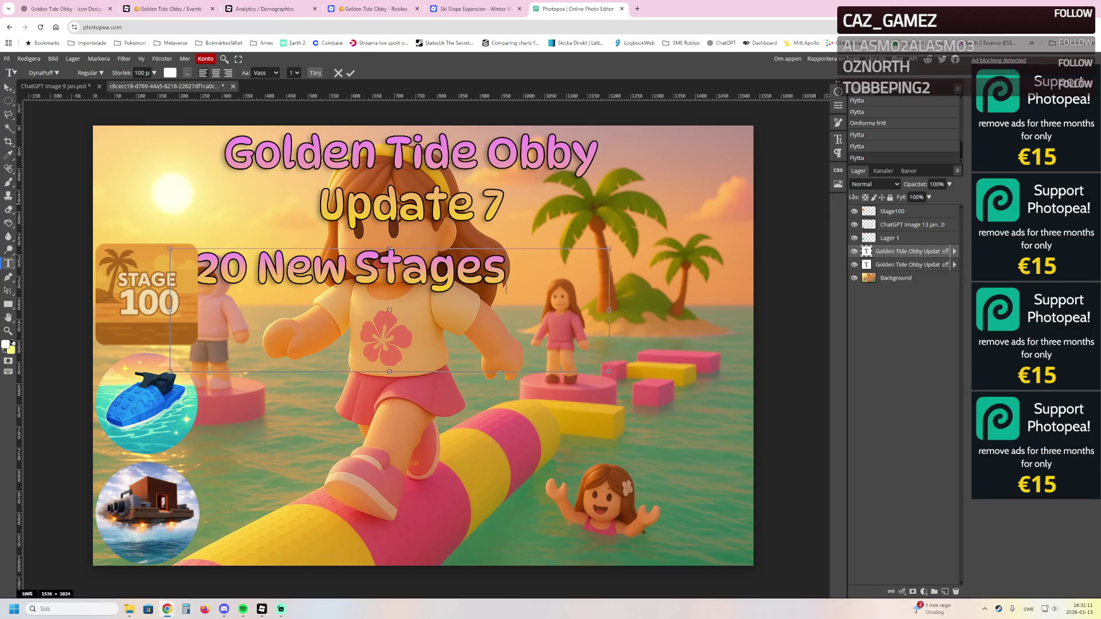
key(Escape)
key(v)
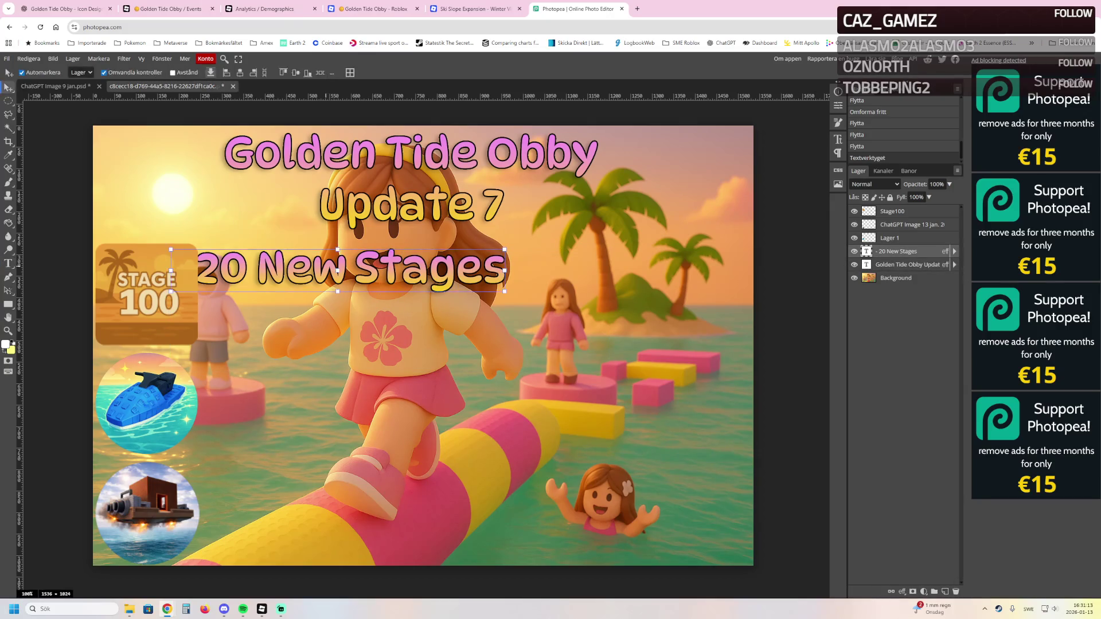
mouse_move(359, 273)
mouse_down()
mouse_move(368, 403)
mouse_move(402, 463)
mouse_up()
Duplicate the boat circle and place the copy over the jet-ski circle
click(147, 513)
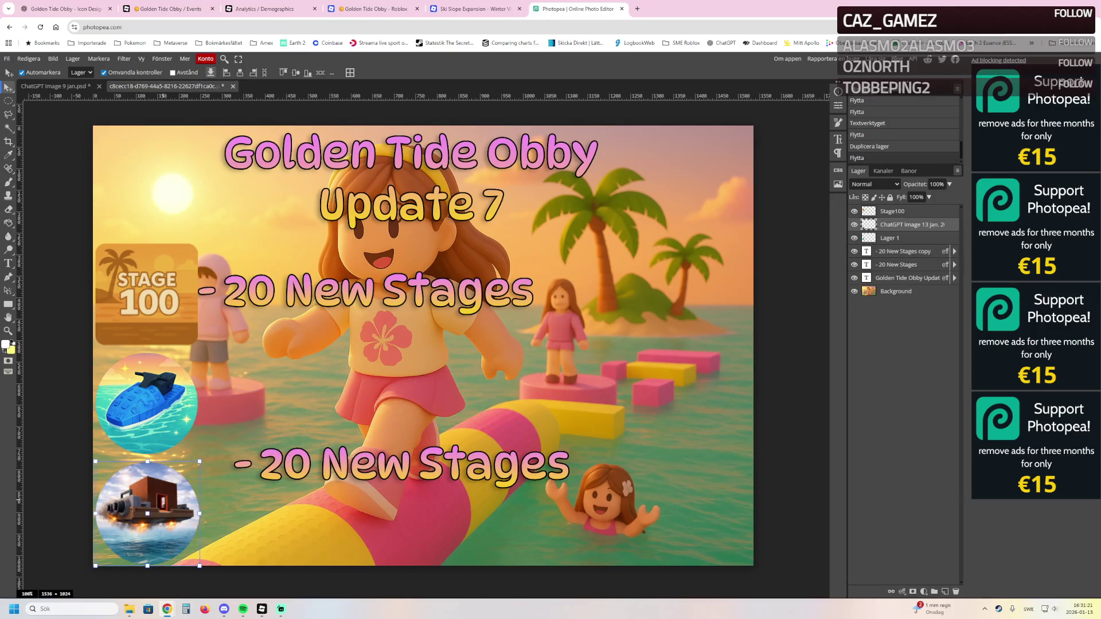
key(ctrl+j)
mouse_move(147, 513)
mouse_down()
mouse_move(144, 390)
mouse_move(145, 405)
mouse_move(163, 393)
mouse_up()
click(148, 513)
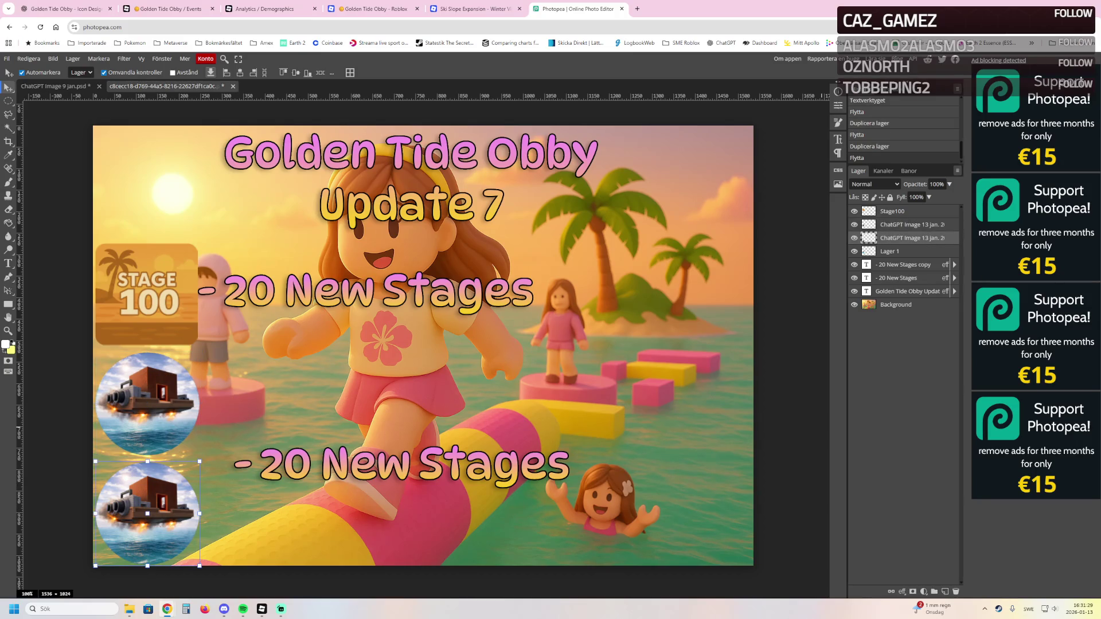
click(147, 403)
key(Down)
key(Down)
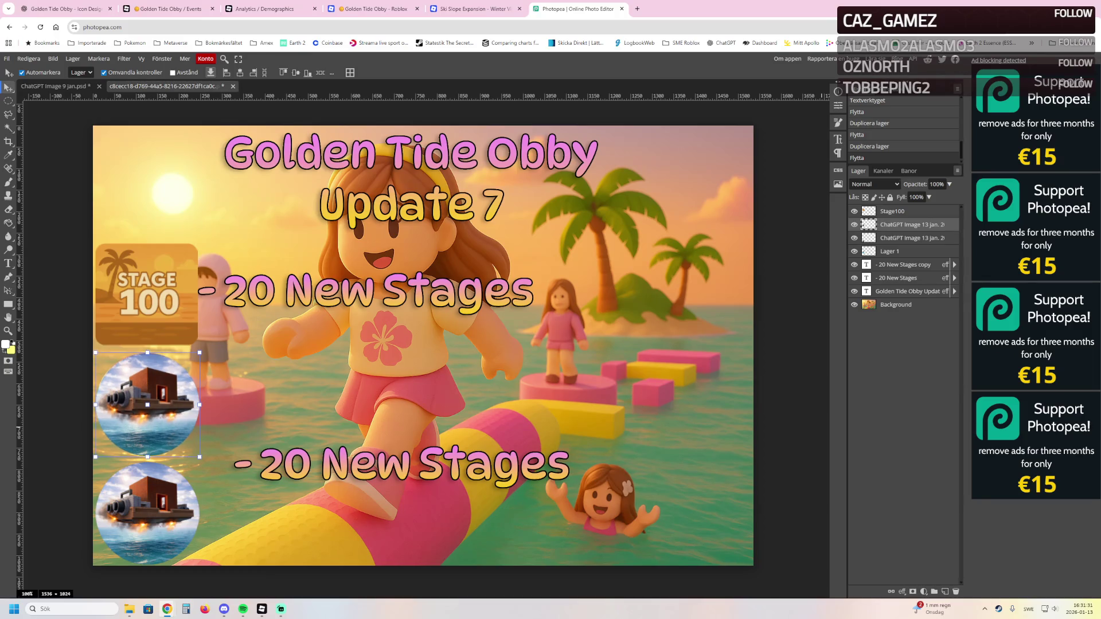
key(ctrl+z)
key(ctrl+z)
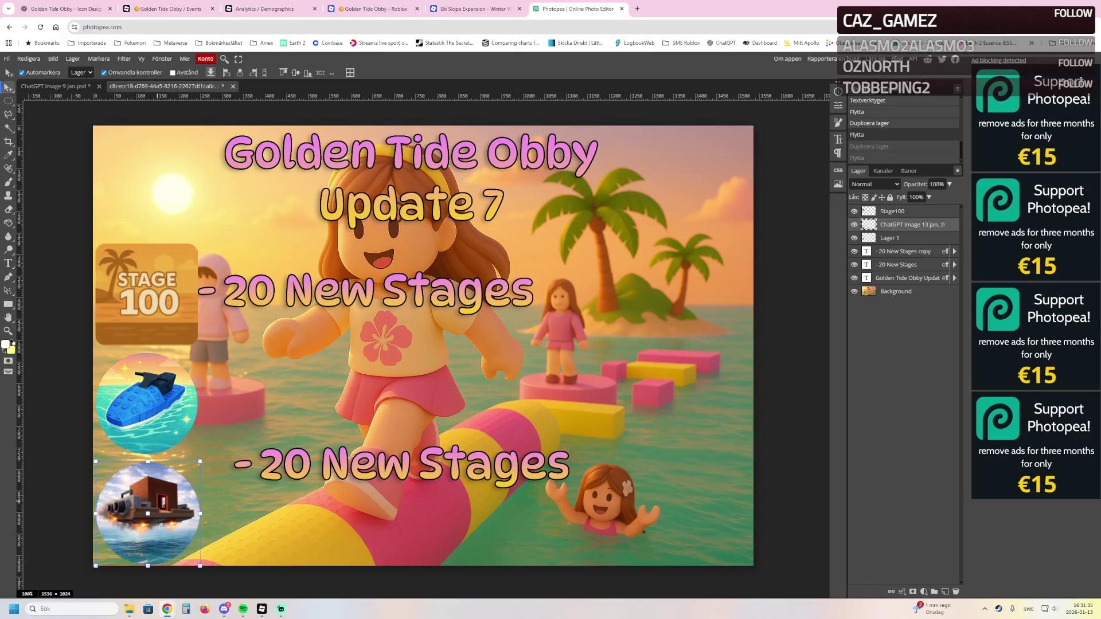
key(Down)
key(ctrl+z)
drag(147, 513, 148, 403)
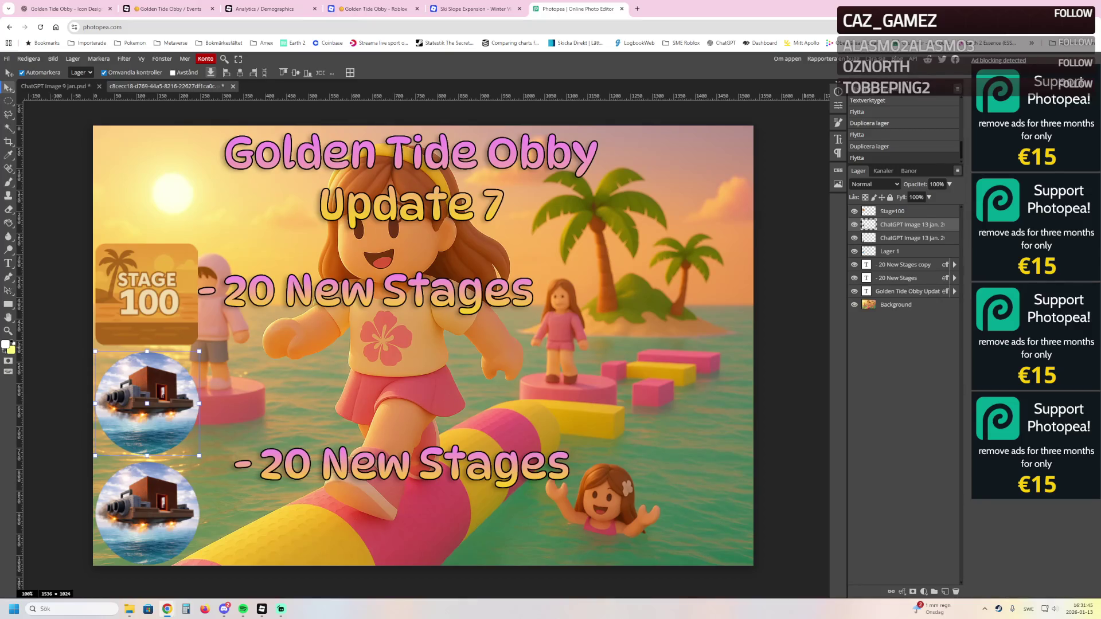
Move the boat copy back, delete the extra boat layer, and raise the second text line
click(411, 172)
click(146, 403)
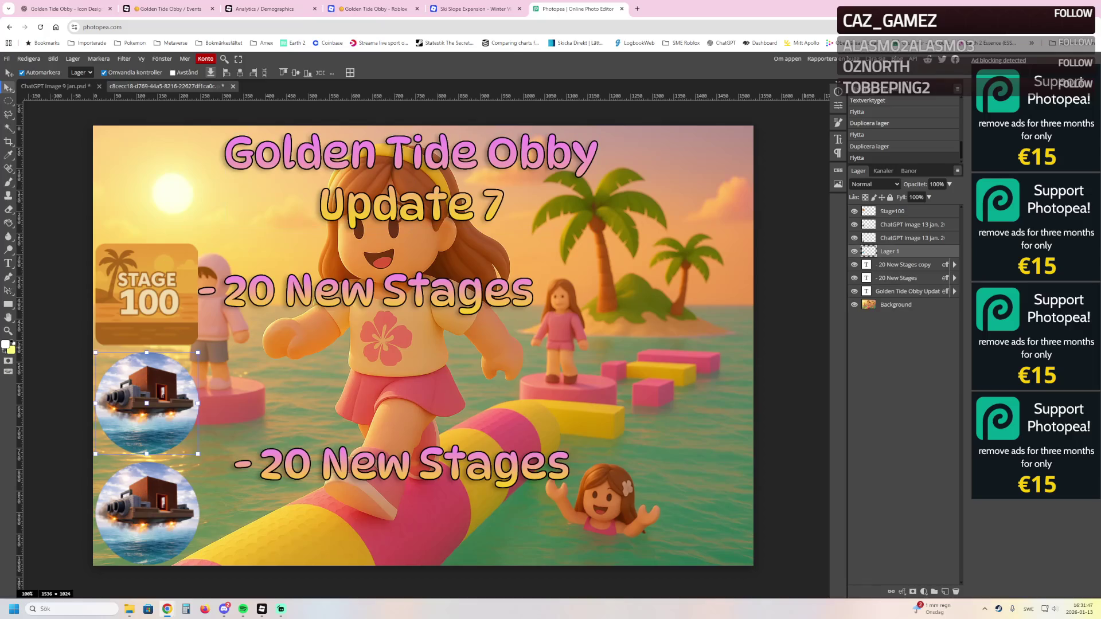
drag(147, 403, 146, 511)
key(Down)
key(Down)
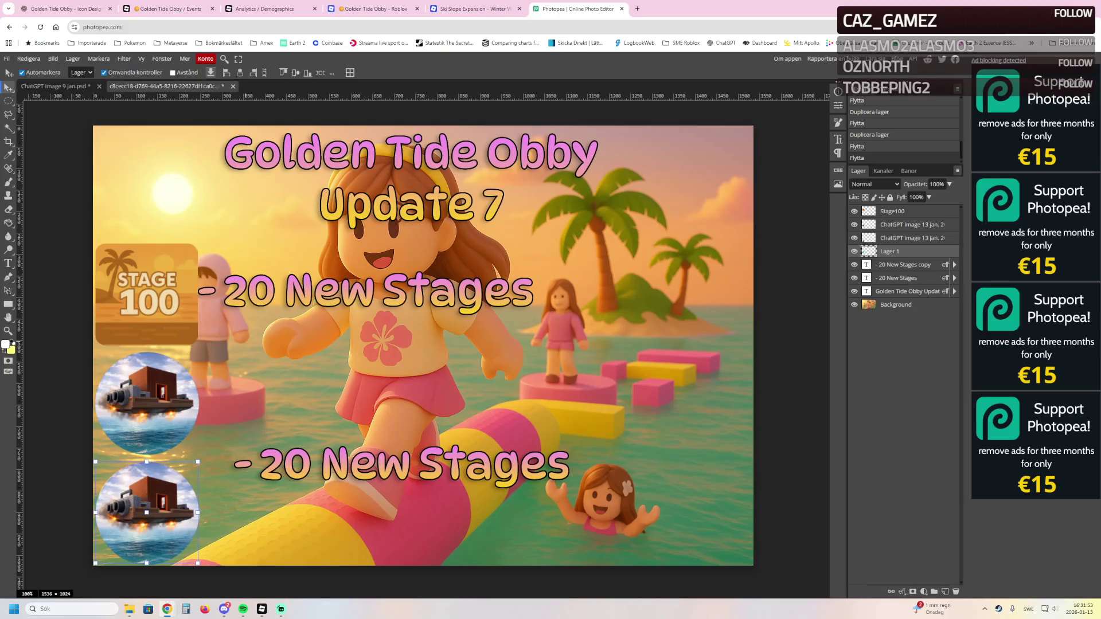
key(Delete)
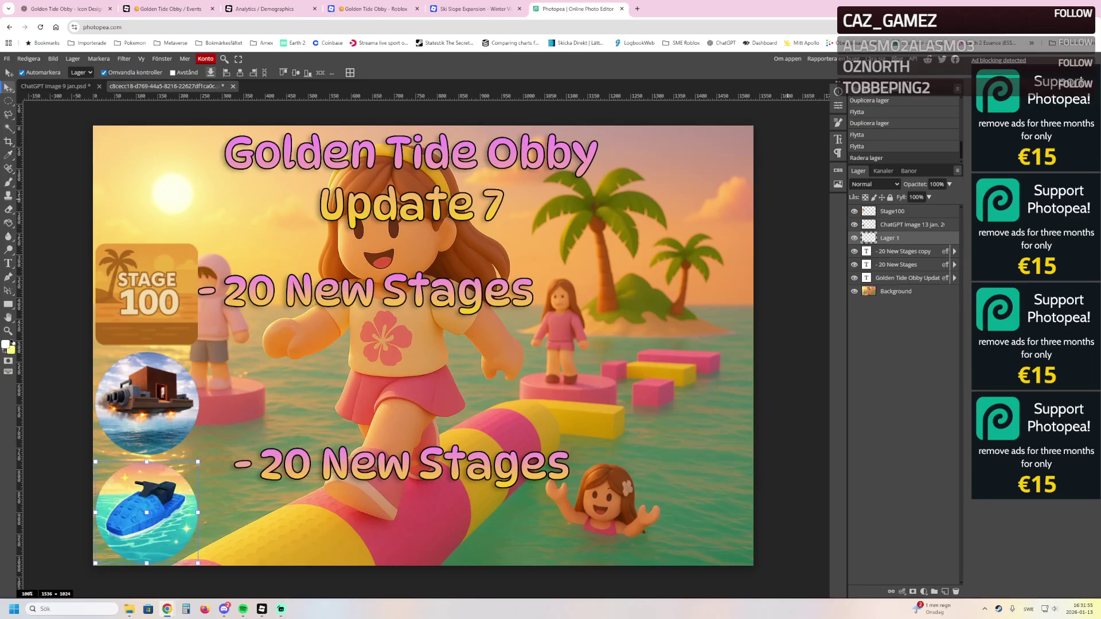
mouse_move(401, 464)
mouse_down()
mouse_move(401, 438)
mouse_move(372, 394)
mouse_move(370, 405)
mouse_up()
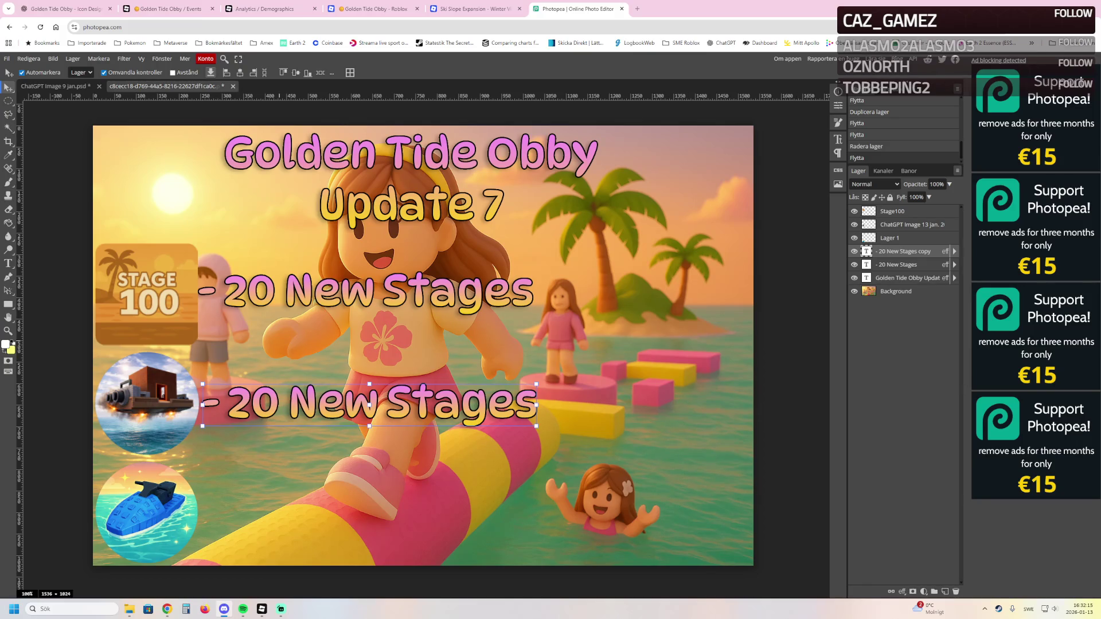
Screenshot the thumbnail, shrink the STAGE 100 badge, and start editing the second text line
key(Escape)
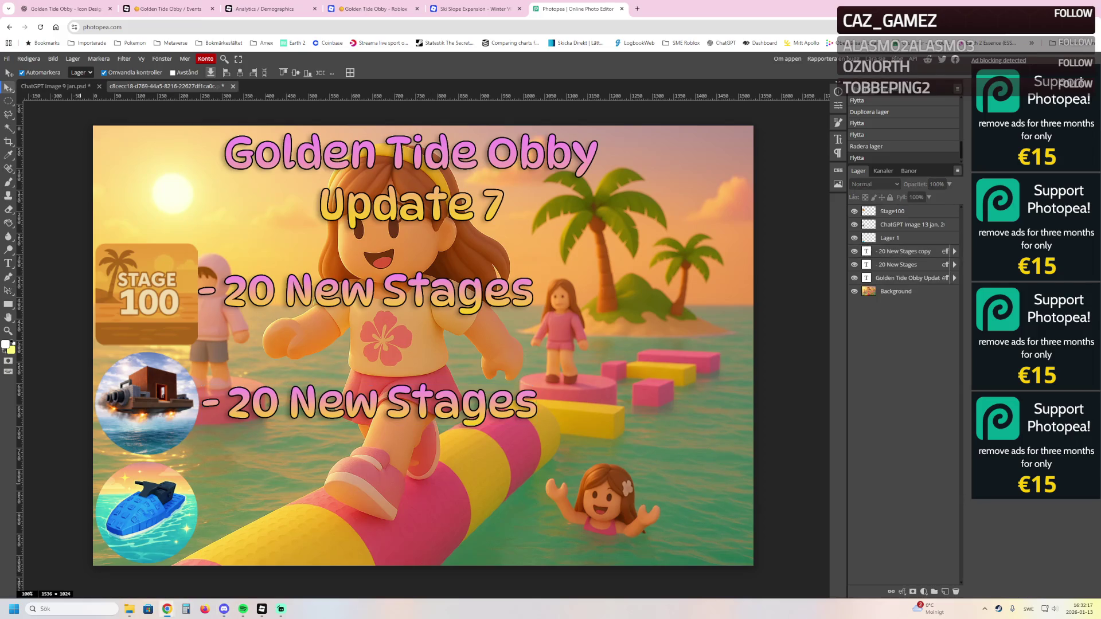
key(super+shift+s)
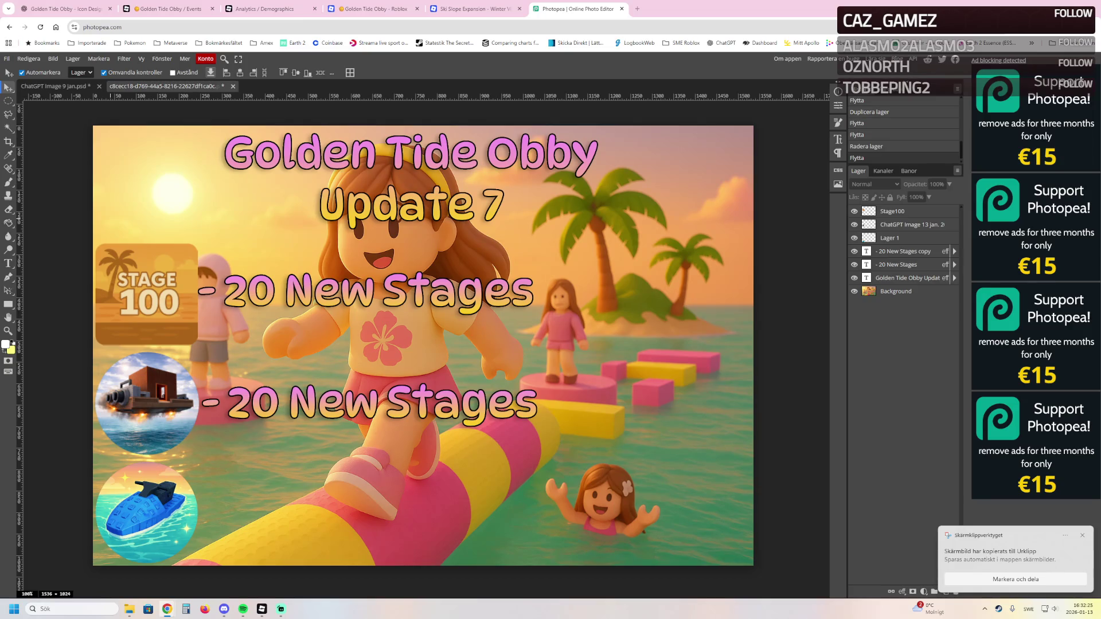
key(ctrl+t)
drag(198, 244, 185, 255)
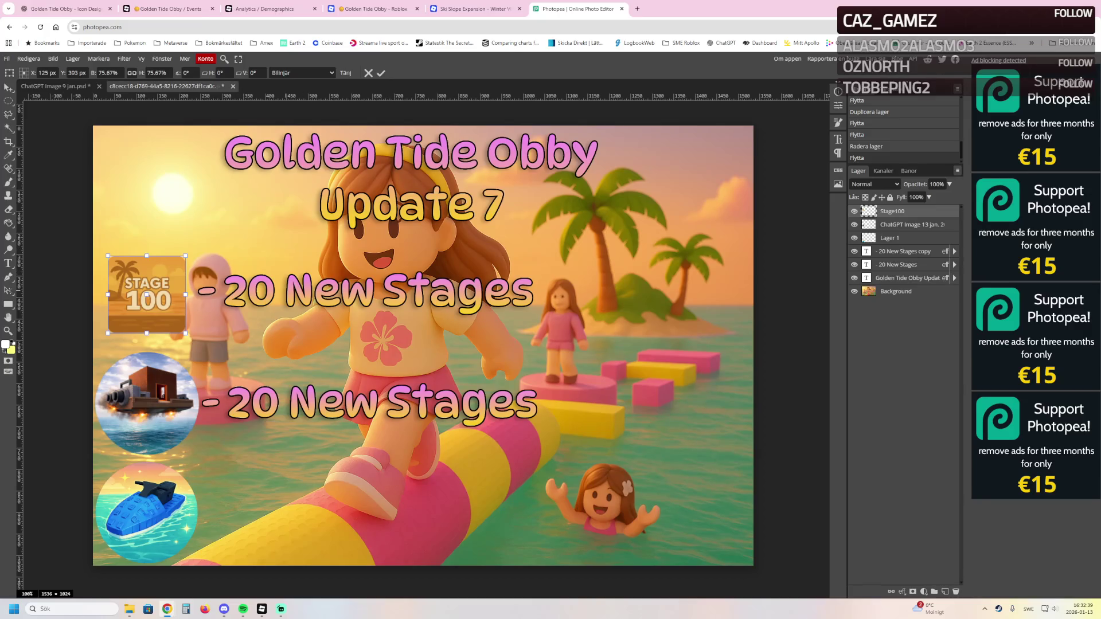
click(907, 277)
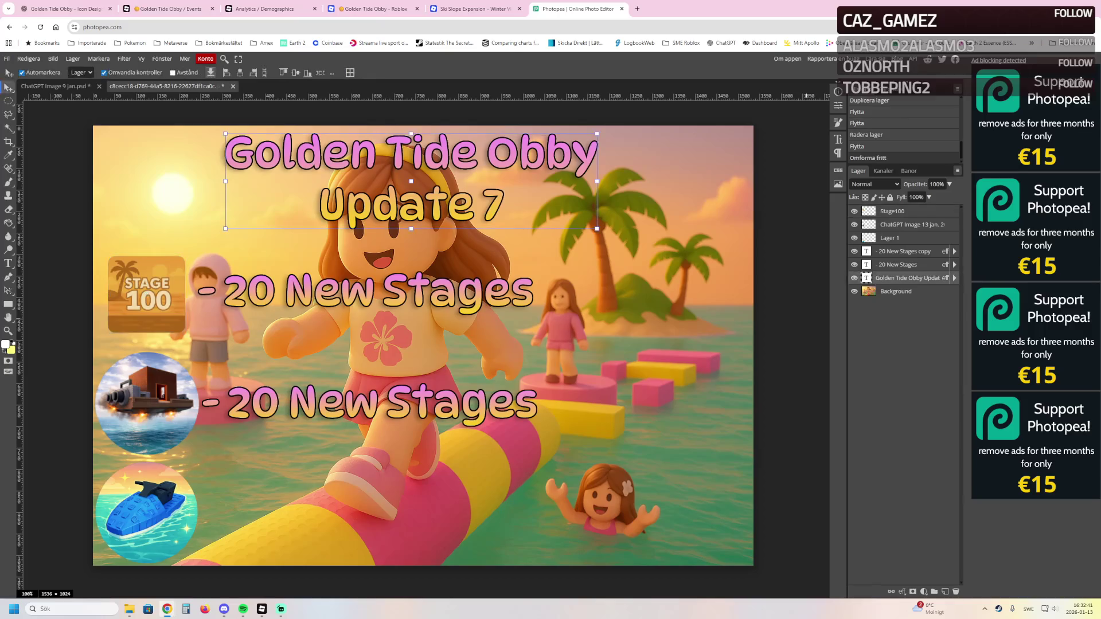
click(904, 264)
click(904, 251)
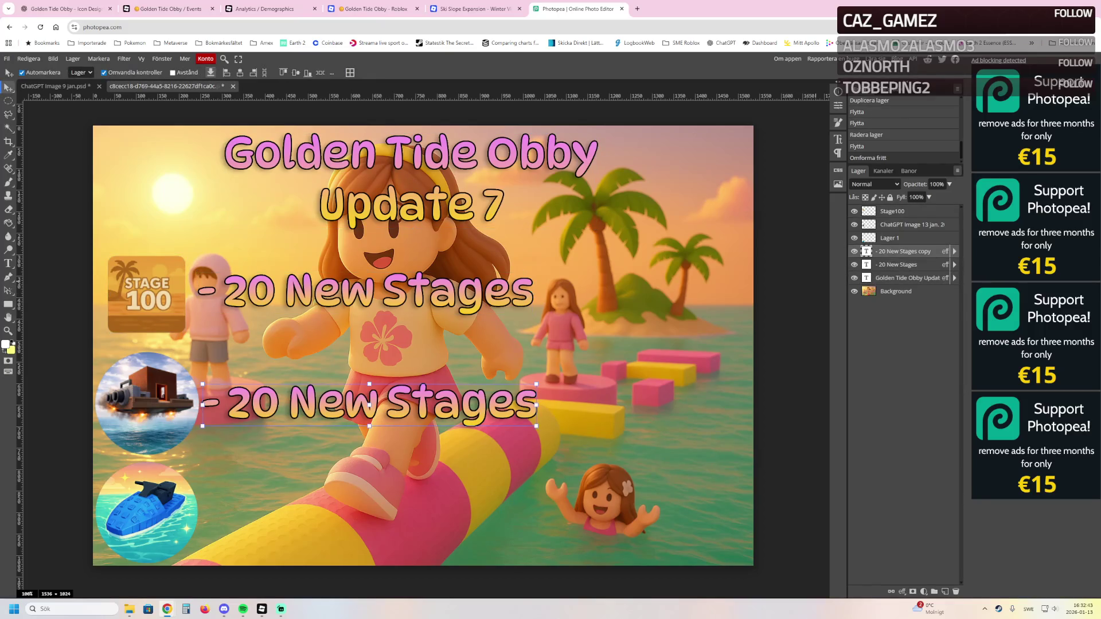
double_click(535, 402)
Retype the copied second line as "- Explore The Docks"
drag(537, 404, 228, 404)
text(New )
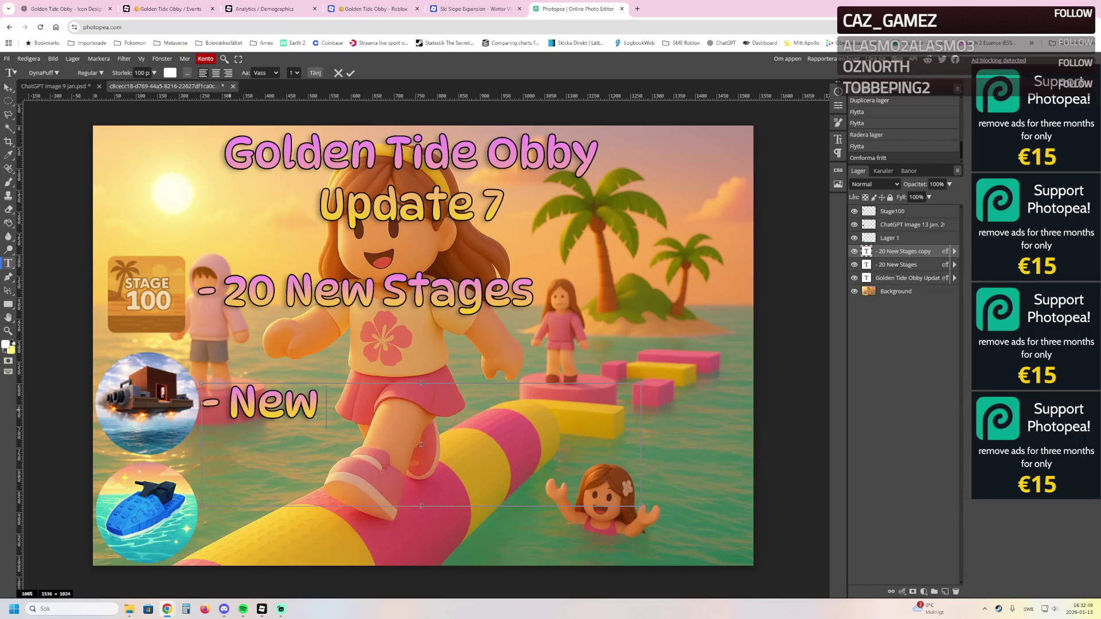
text(E)
key(BackSpace)
key(BackSpace)
key(BackSpace)
text(Expl)
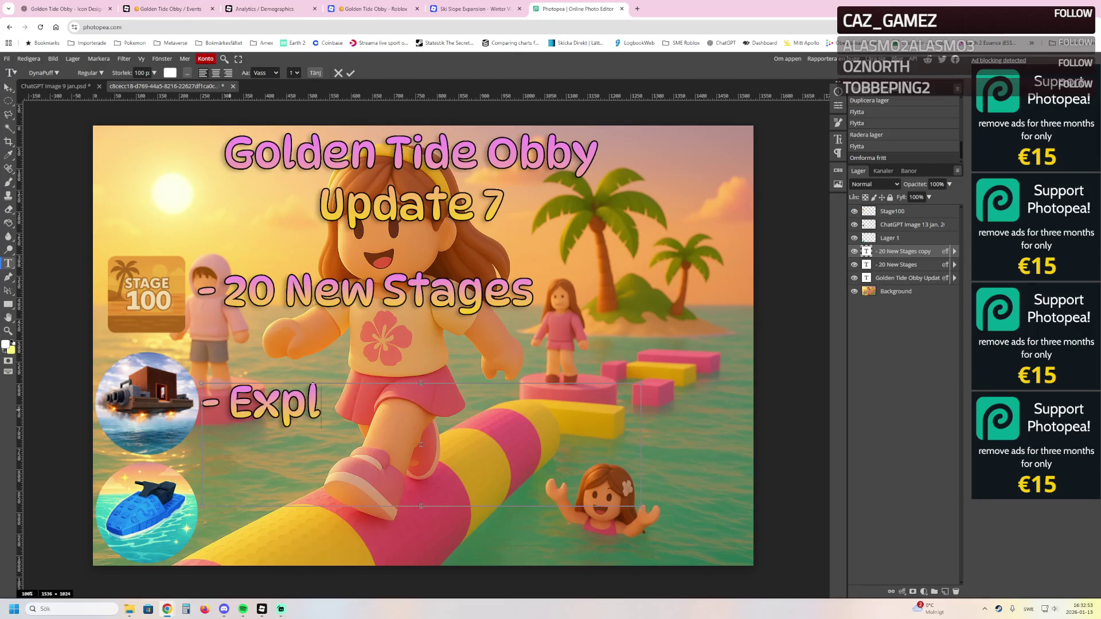
text(ore The Docks)
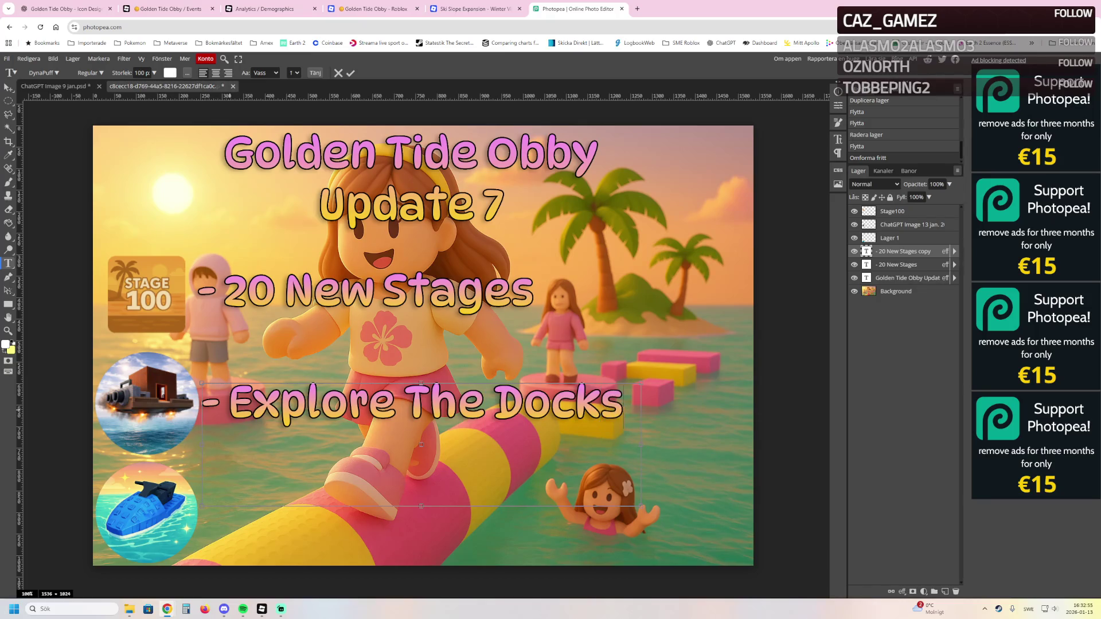
key(Escape)
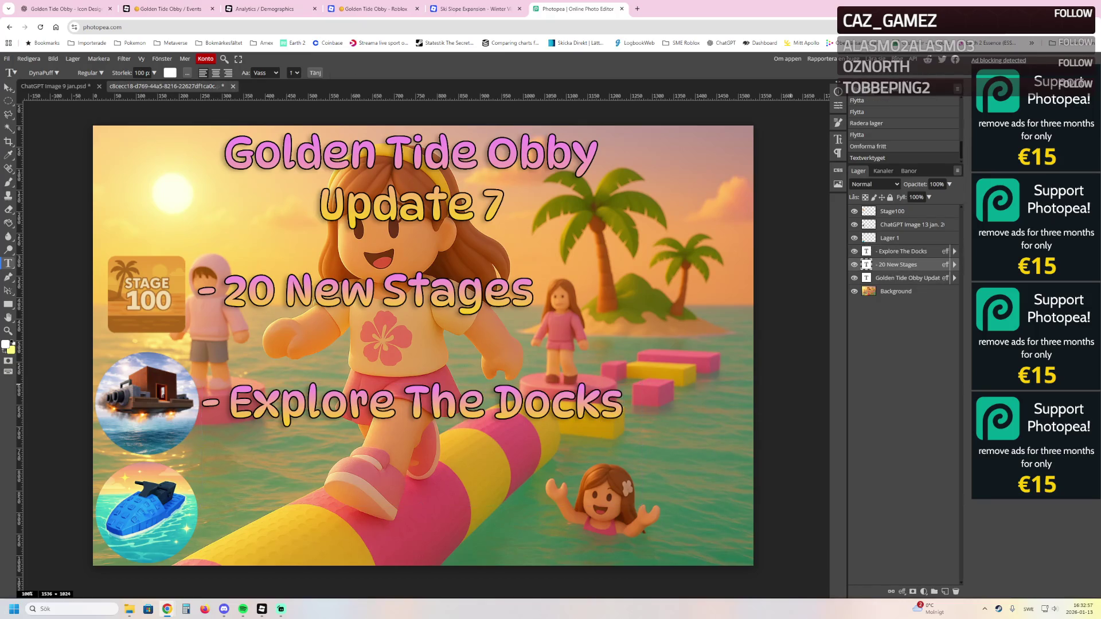
Place a copy of the line beside the jet ski and retype it as "Jetski Game Pass"
key(v)
drag(413, 404, 412, 516)
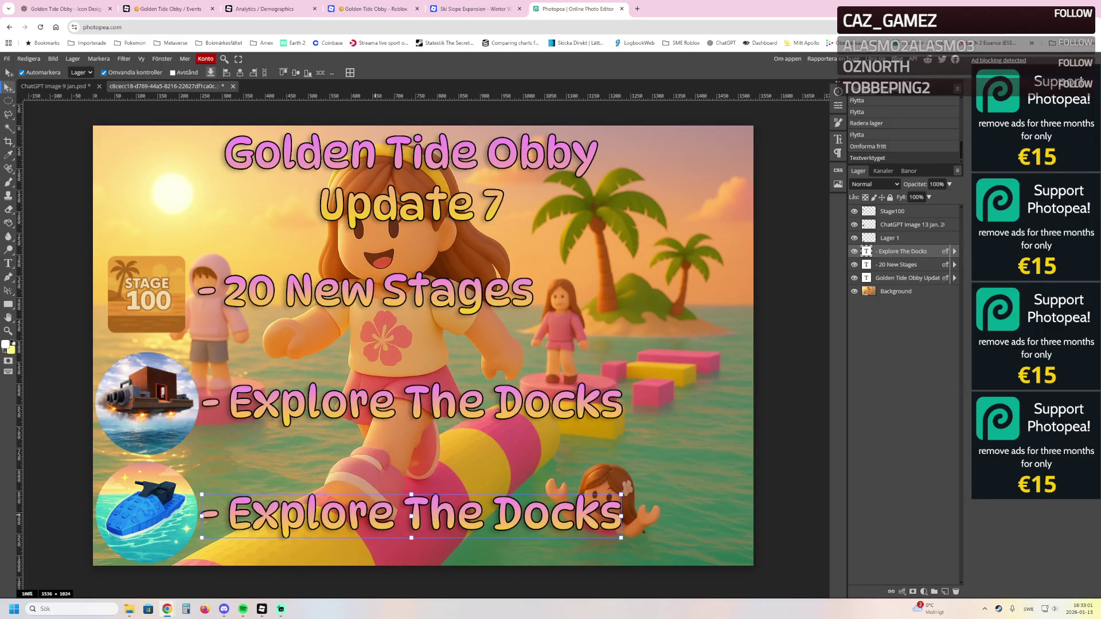
key(t)
mouse_move(622, 516)
mouse_down()
mouse_move(278, 504)
mouse_move(233, 488)
mouse_up()
text(Jets)
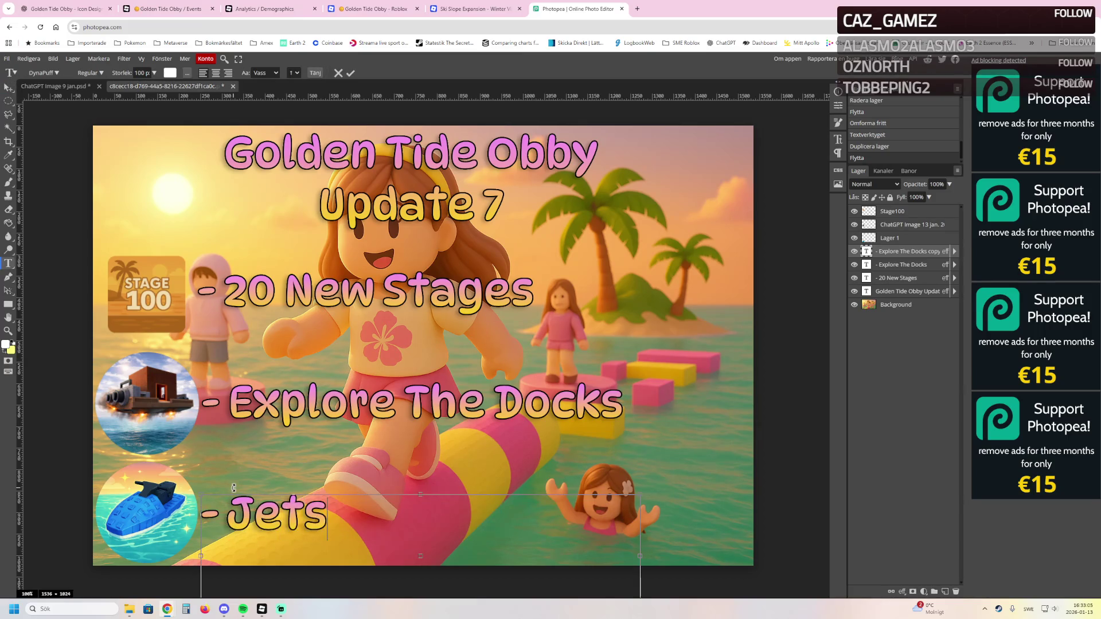
text(ki Game Pass)
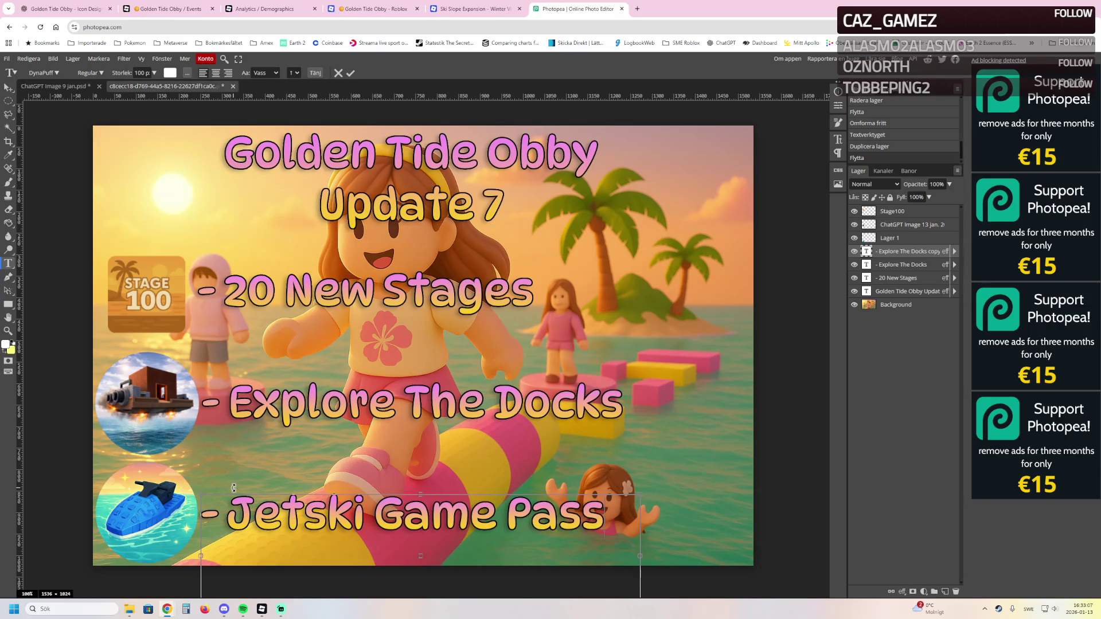
key(Escape)
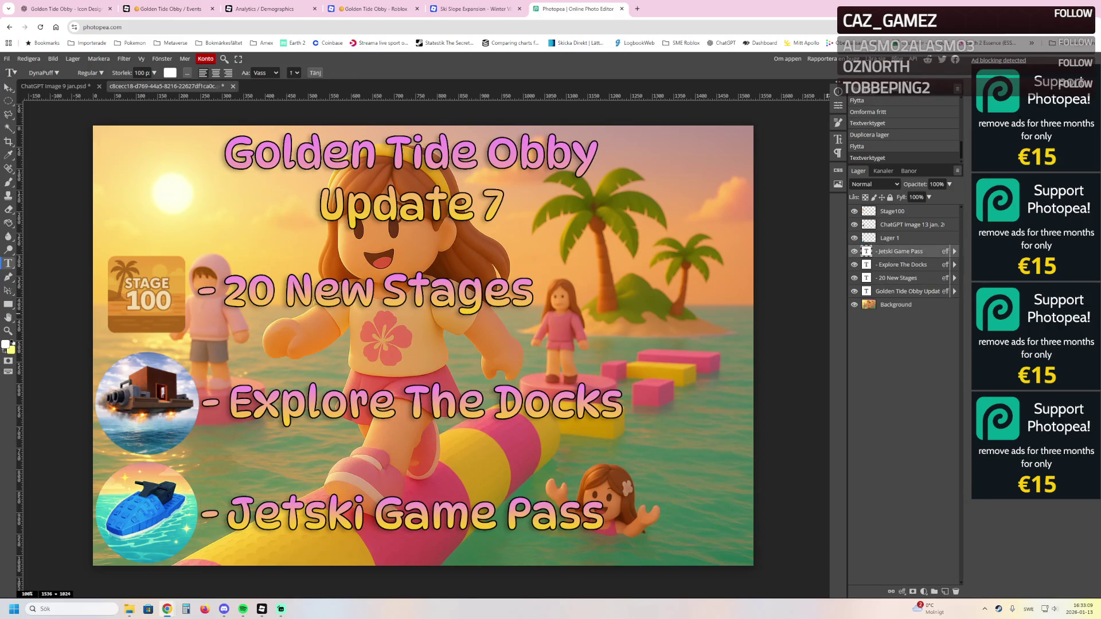
click(304, 523)
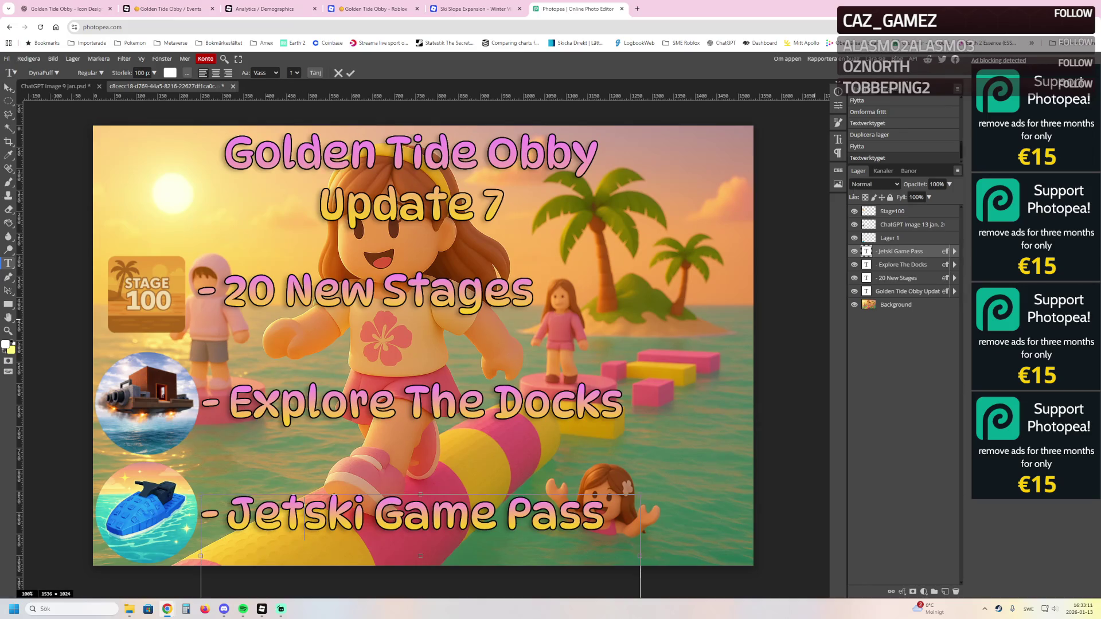
key(Escape)
key(v)
click(367, 293)
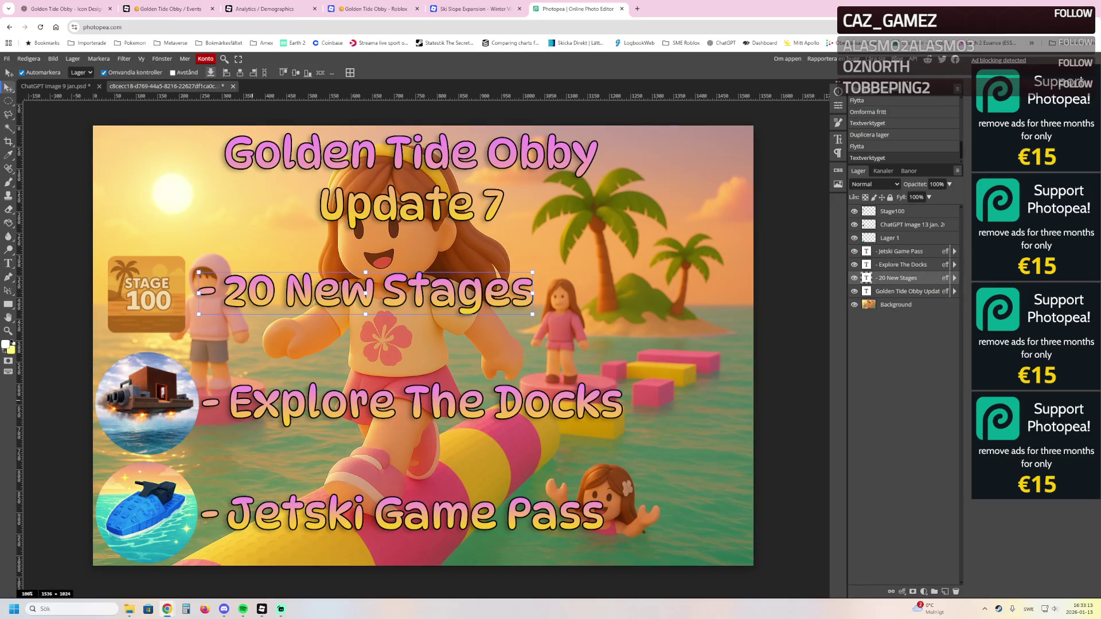
ctrl+click(900, 264)
ctrl+click(900, 251)
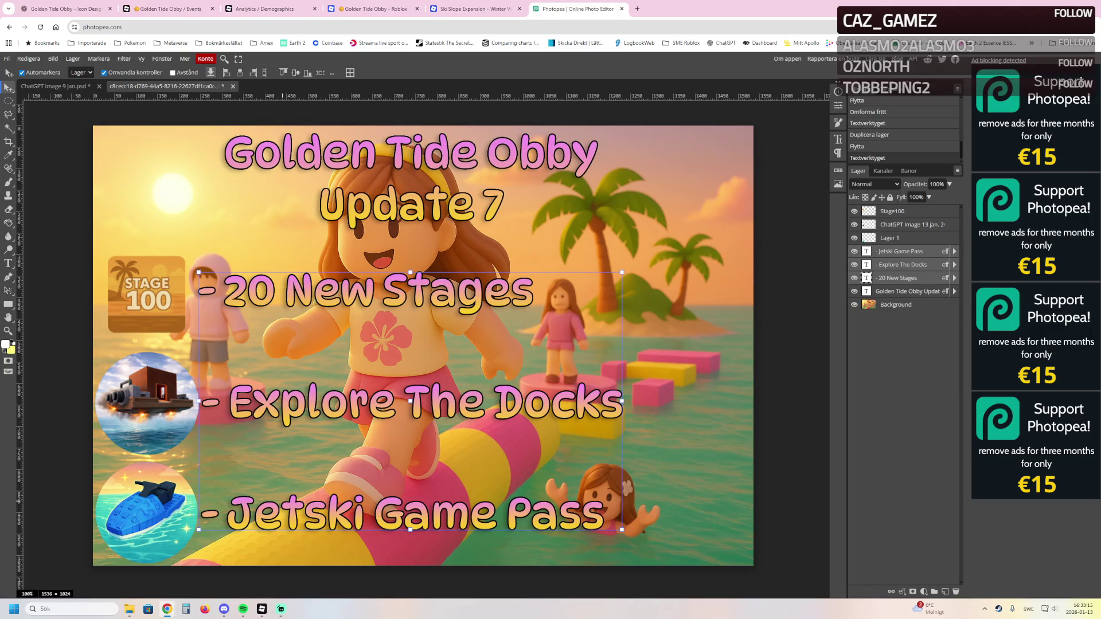
key(Escape)
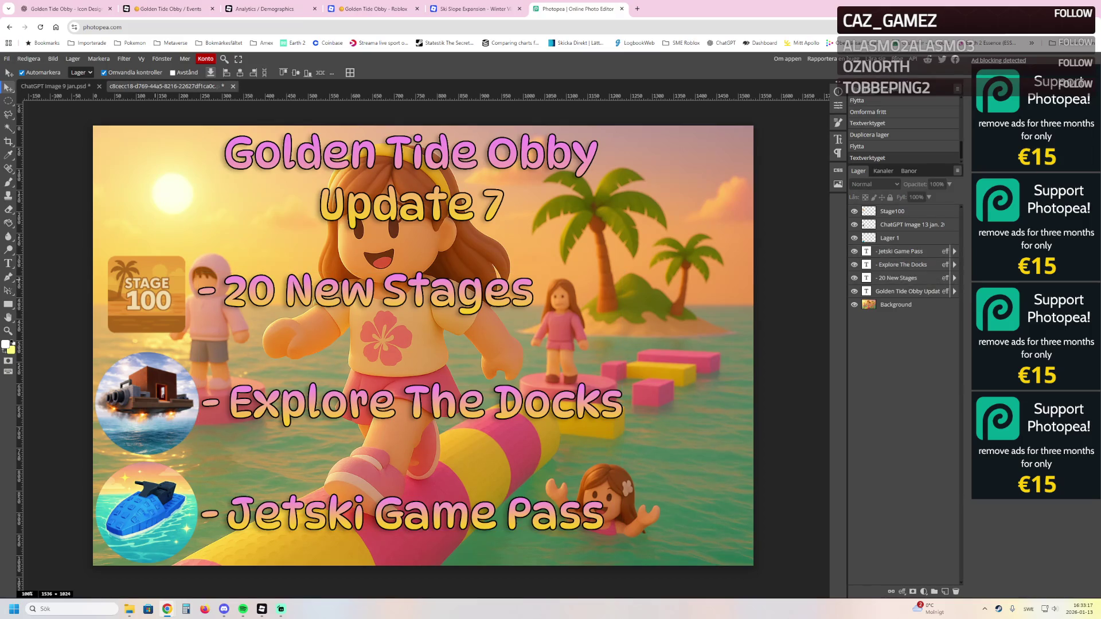
drag(367, 294, 363, 294)
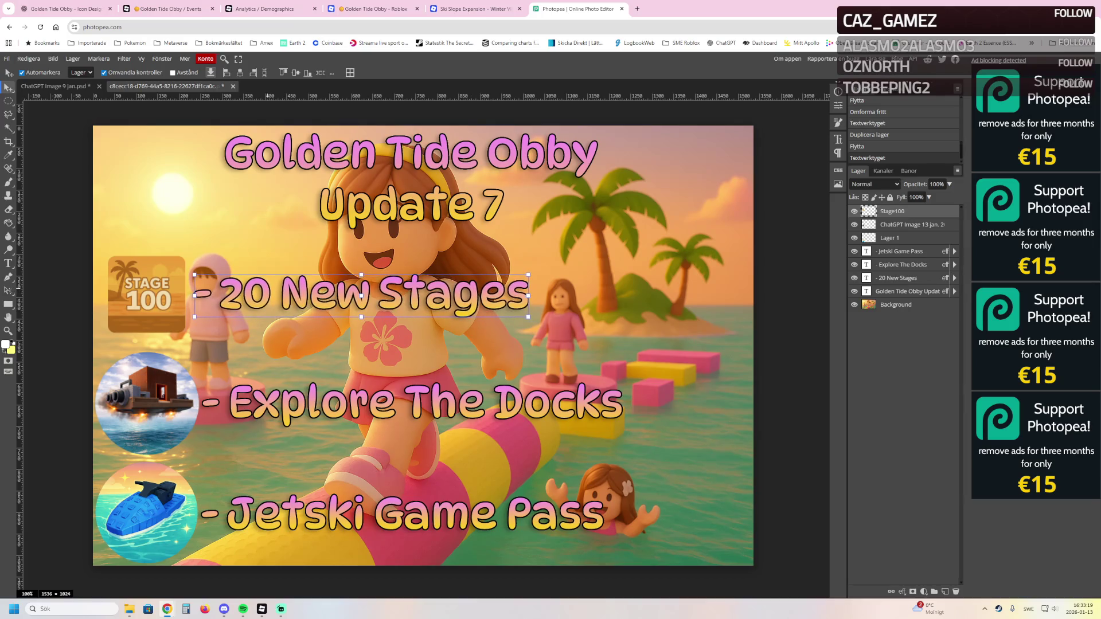
click(301, 404)
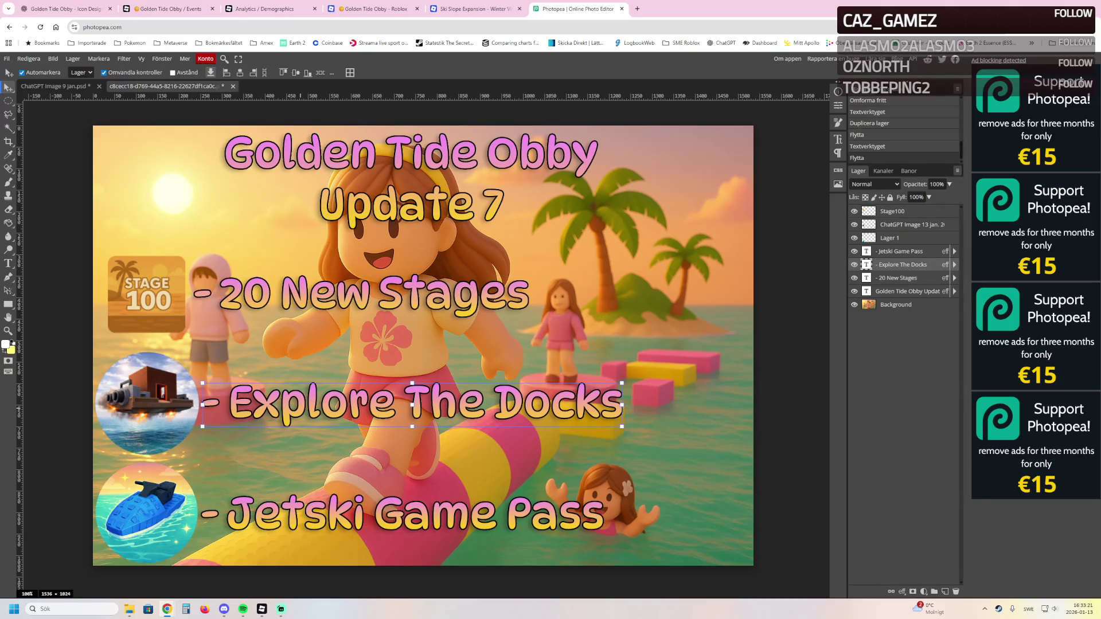
click(291, 514)
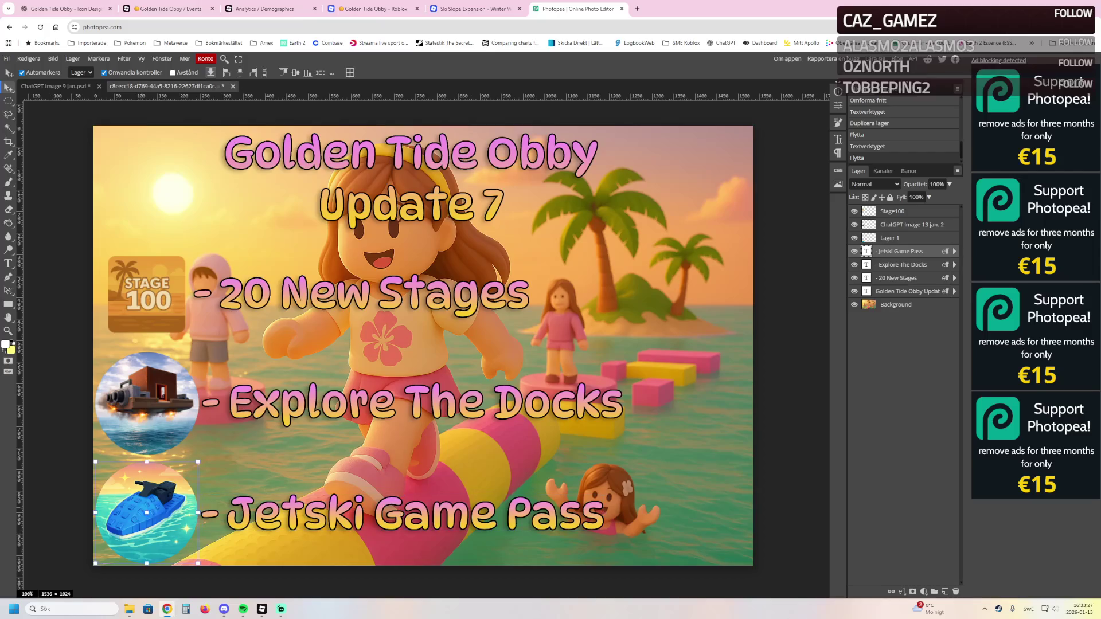
click(900, 344)
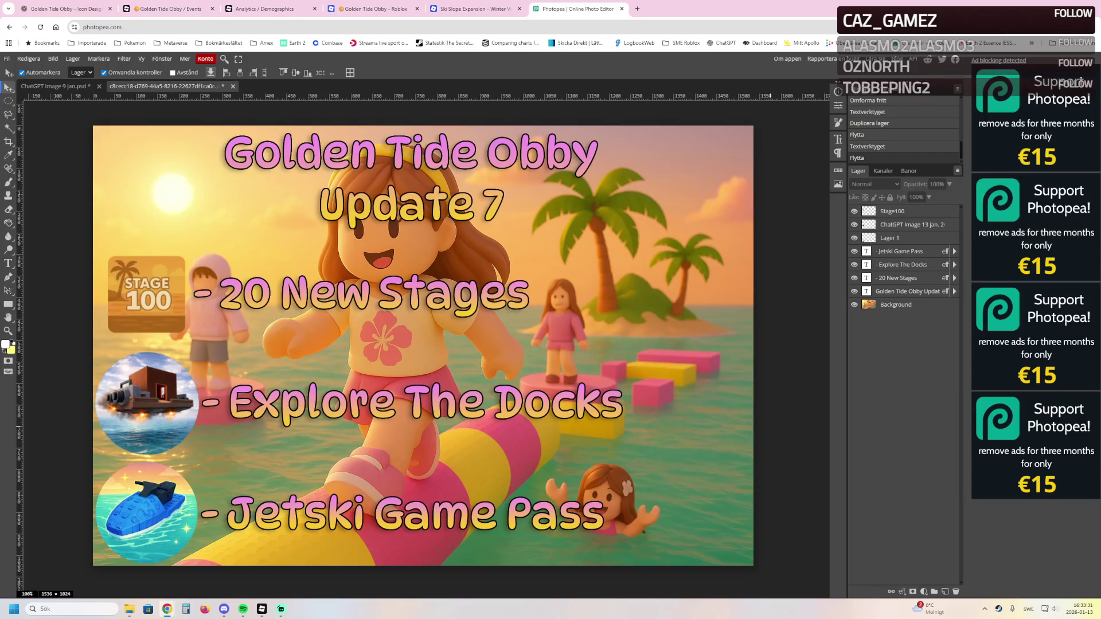
key(z)
mouse_move(702, 383)
mouse_down()
mouse_move(664, 383)
mouse_move(693, 384)
mouse_up()
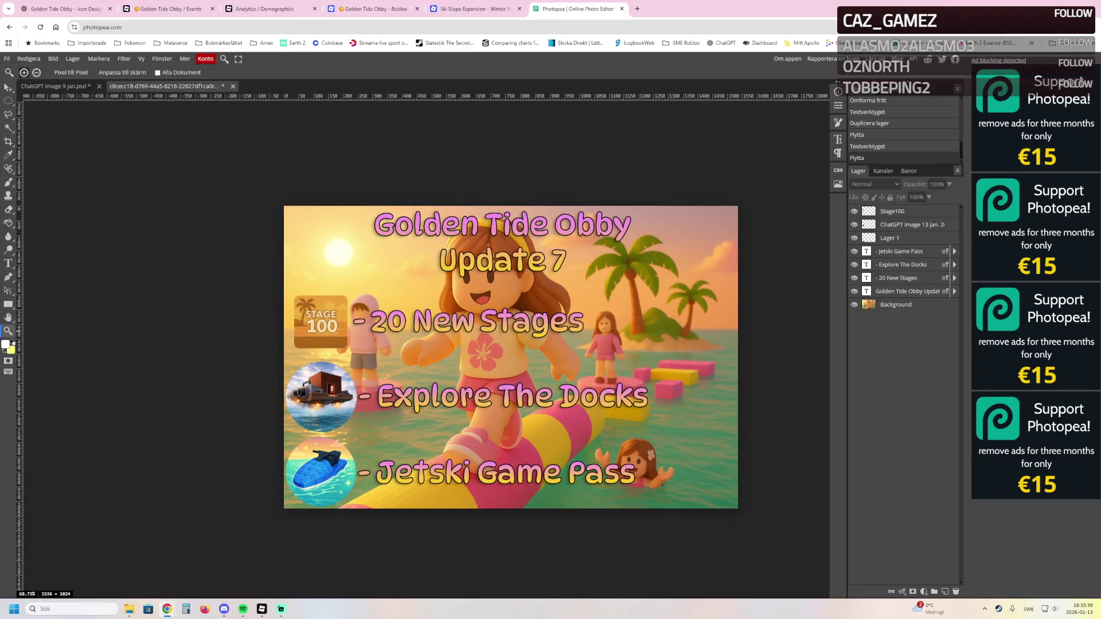
key(alt+Tab)
key(alt+Tab)
click(334, 329)
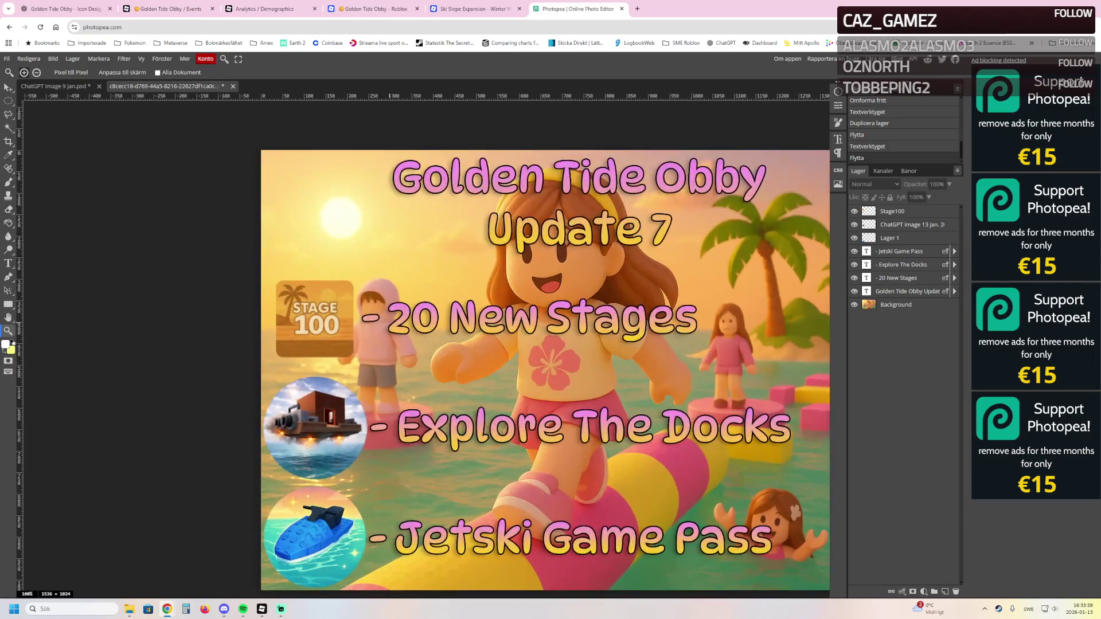
Add a dark Stroke outline to the Stage 100, docks and jetski icon layers
mouse_move(334, 329)
mouse_down()
mouse_move(303, 299)
mouse_move(236, 288)
mouse_move(239, 274)
mouse_up()
key(v)
click(239, 274)
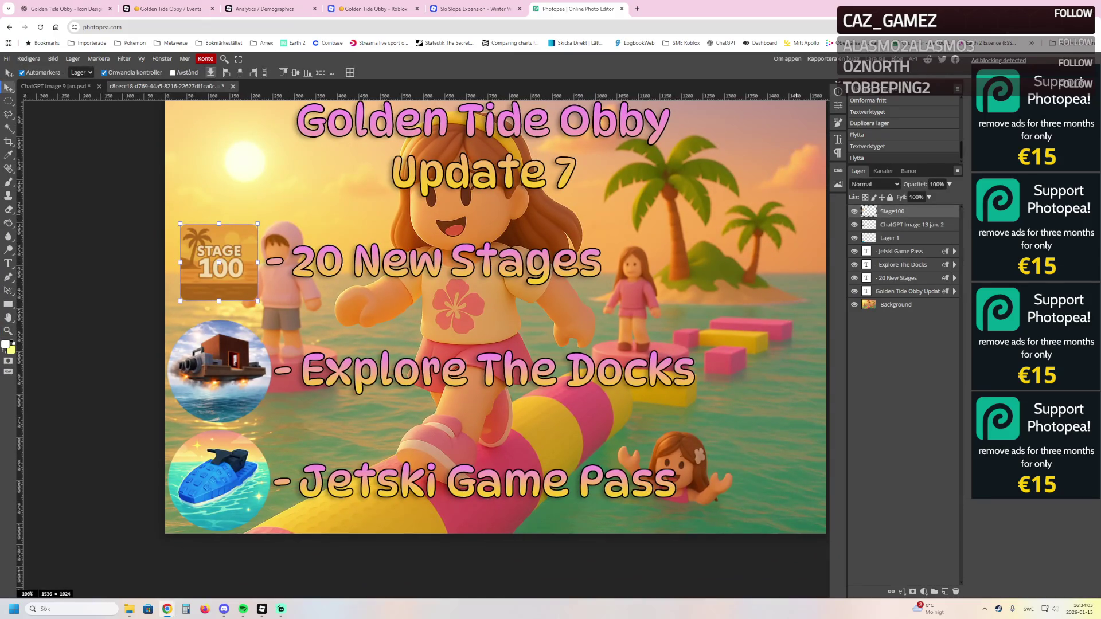
double_click(923, 211)
click(531, 275)
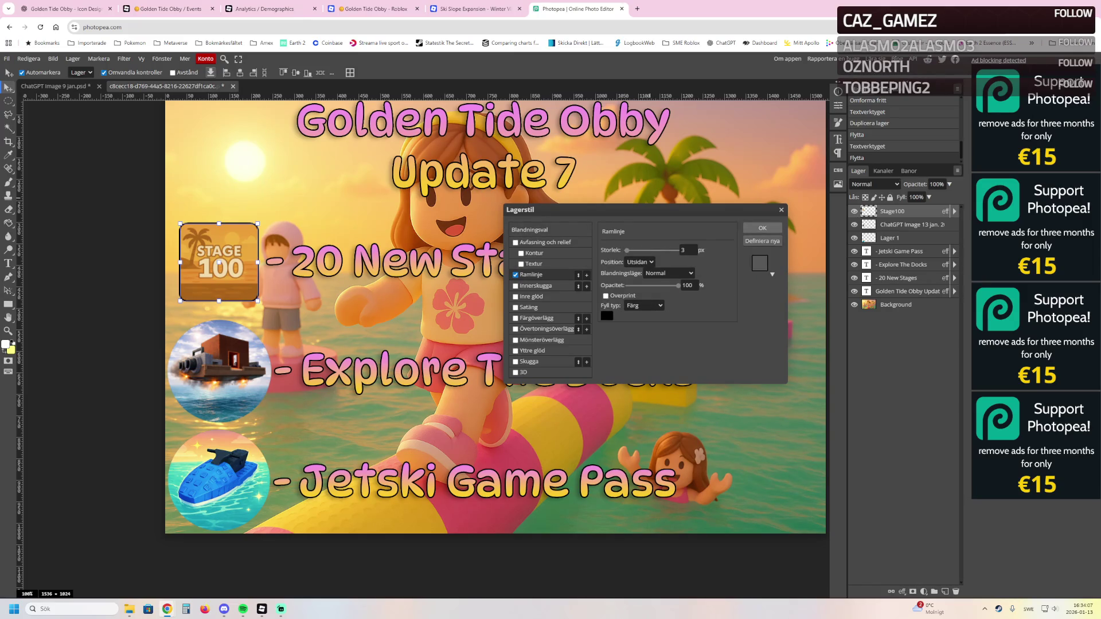
click(762, 228)
double_click(900, 225)
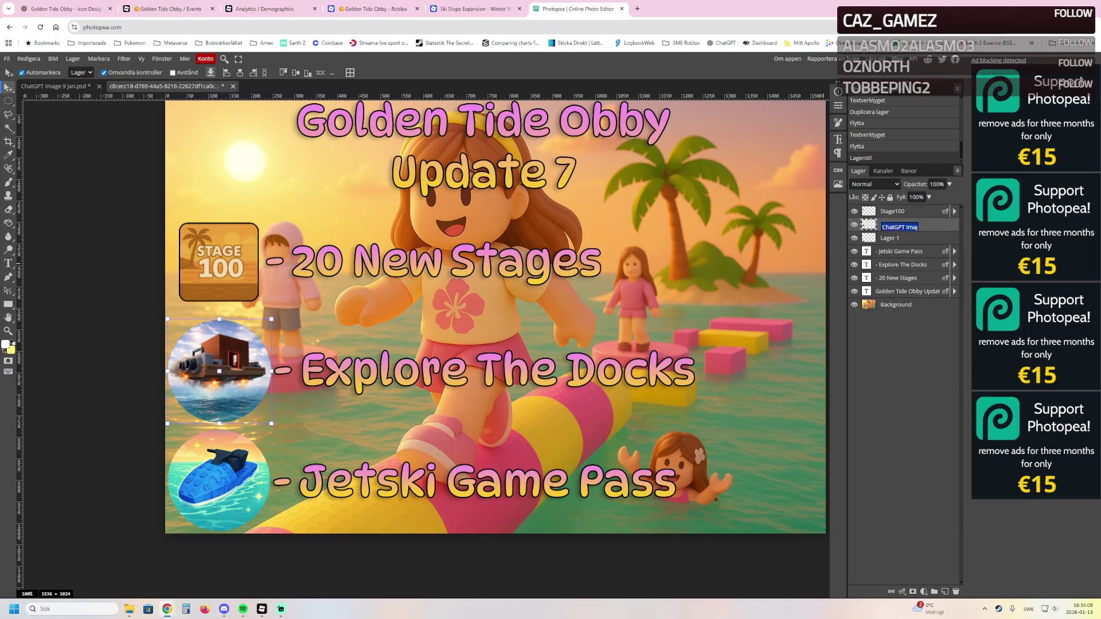
double_click(917, 225)
click(762, 228)
click(867, 236)
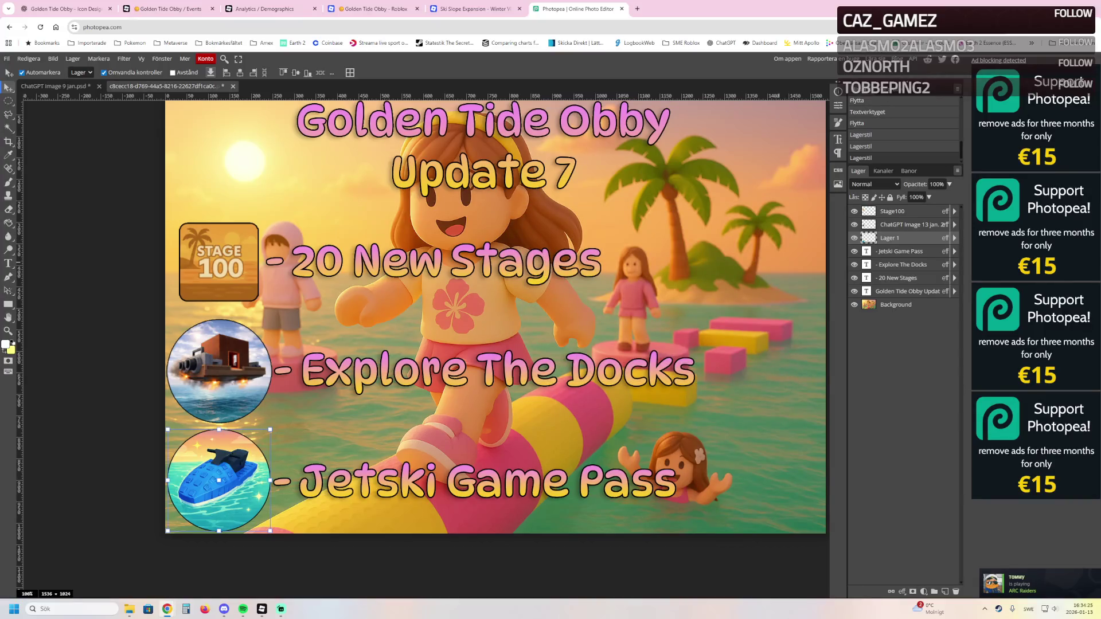
Thin the Stage 100 icon's outline to a 2 px stroke
double_click(912, 211)
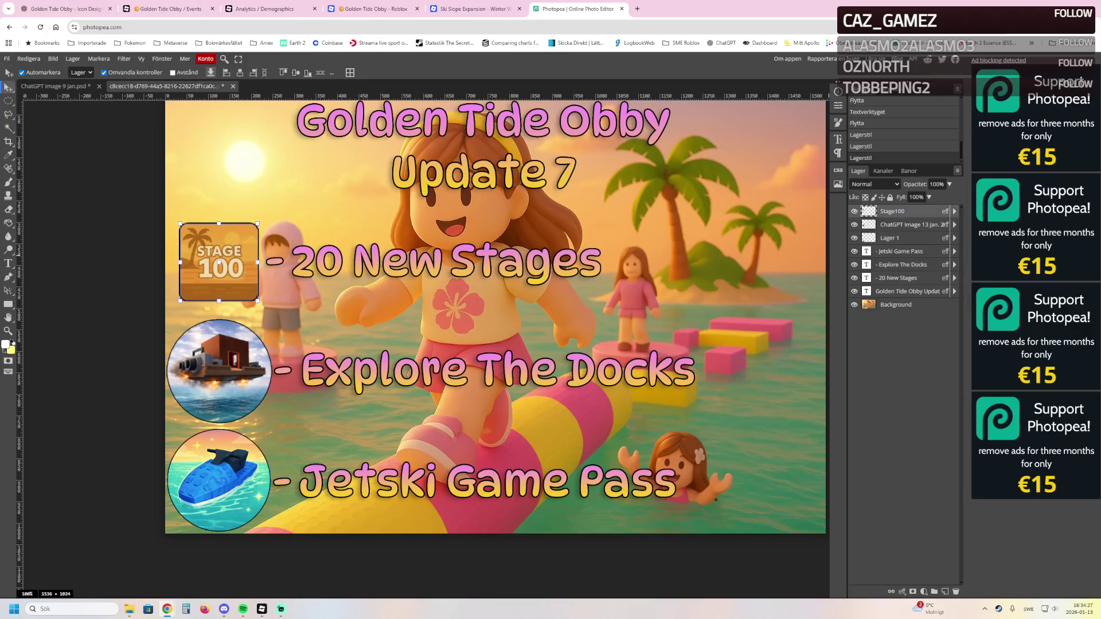
click(531, 275)
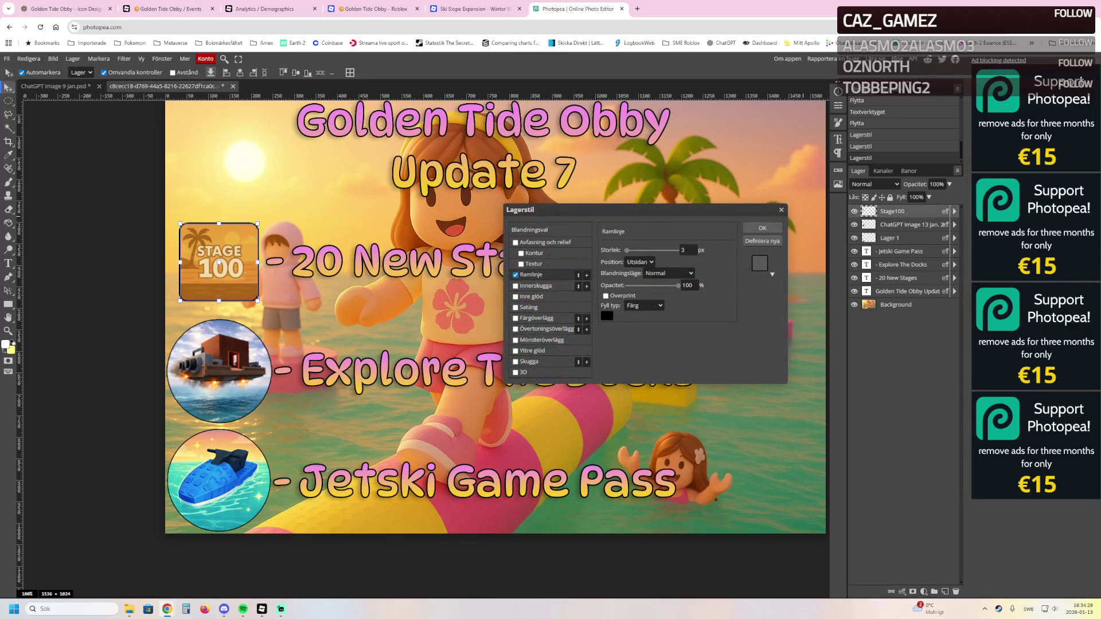
double_click(687, 250)
text(2)
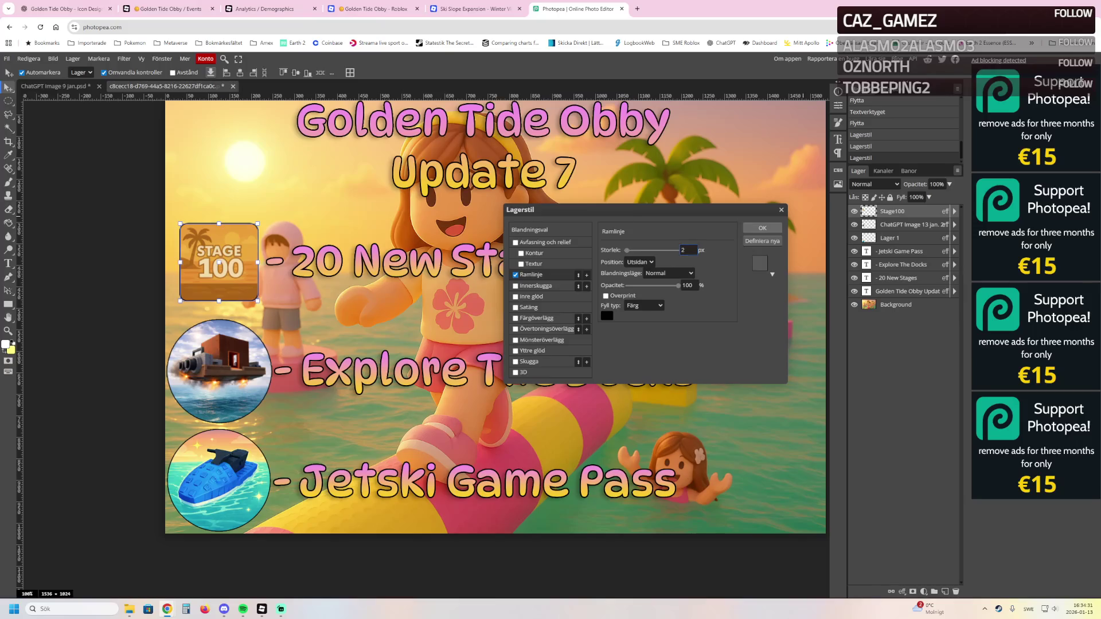
click(763, 227)
click(763, 229)
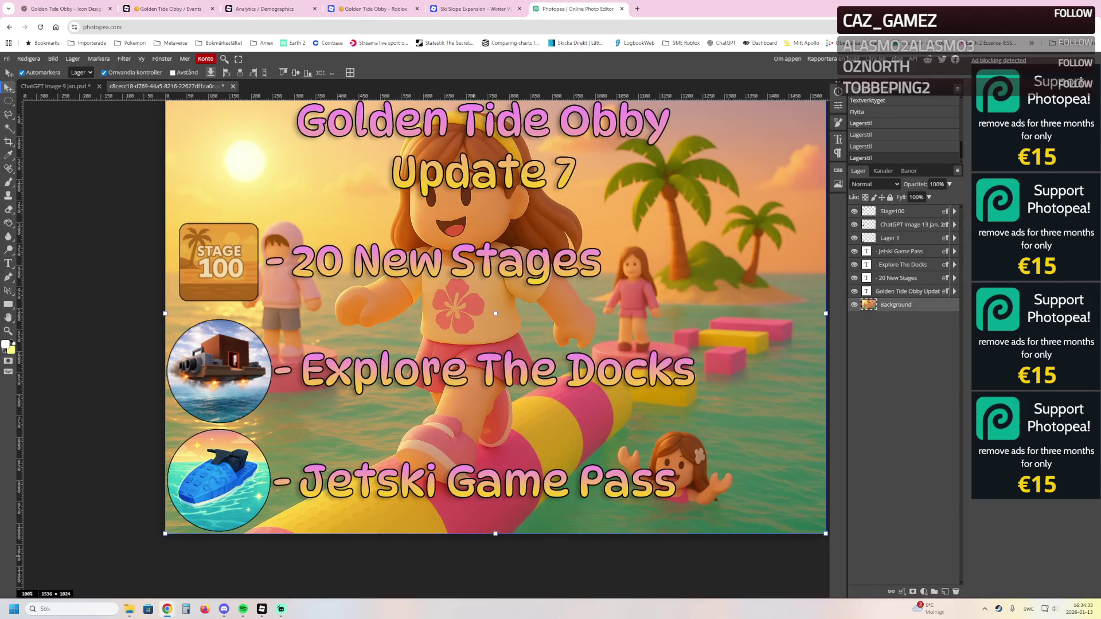
click(903, 401)
scroll(459, 332, right, 3)
scroll(459, 333, up, 2)
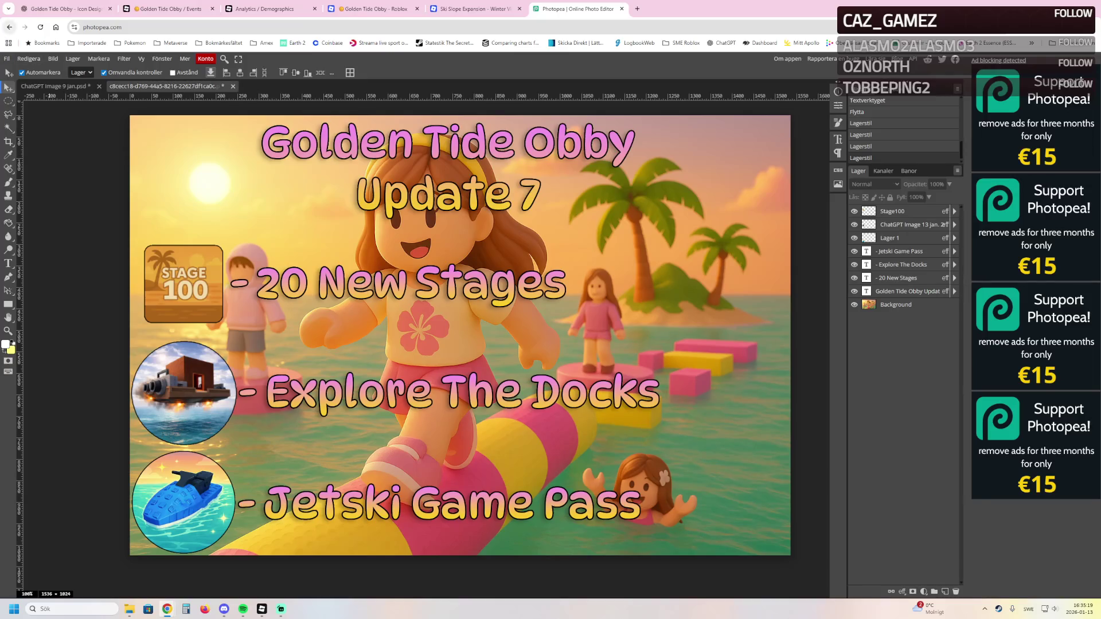
click(7, 58)
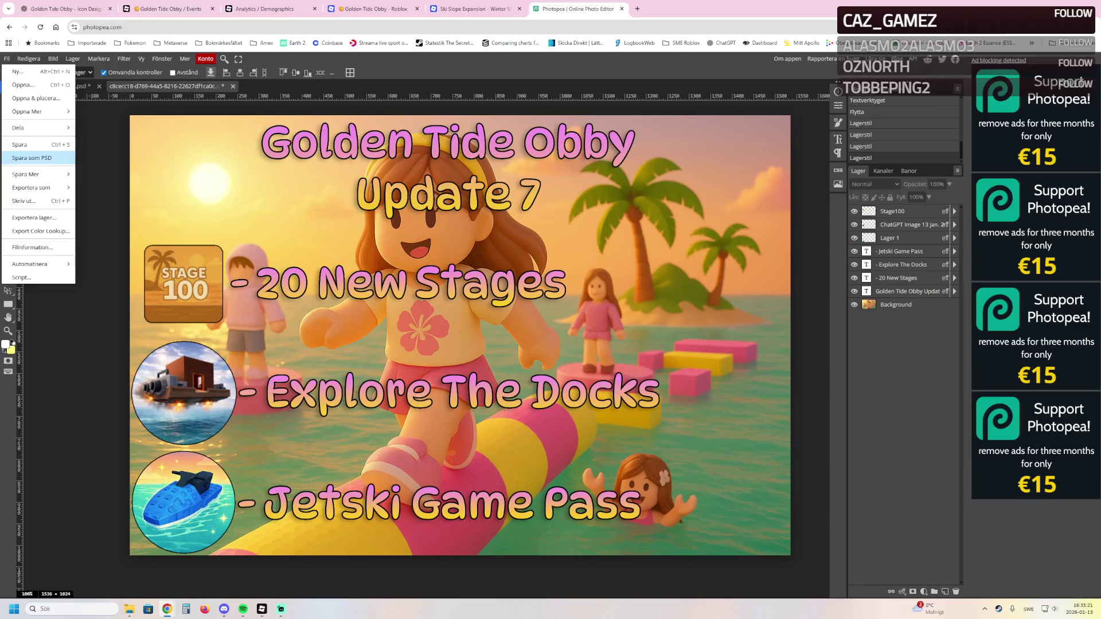
Save the thumbnail as a PSD named GoldenTideUpdateTemplate
click(31, 158)
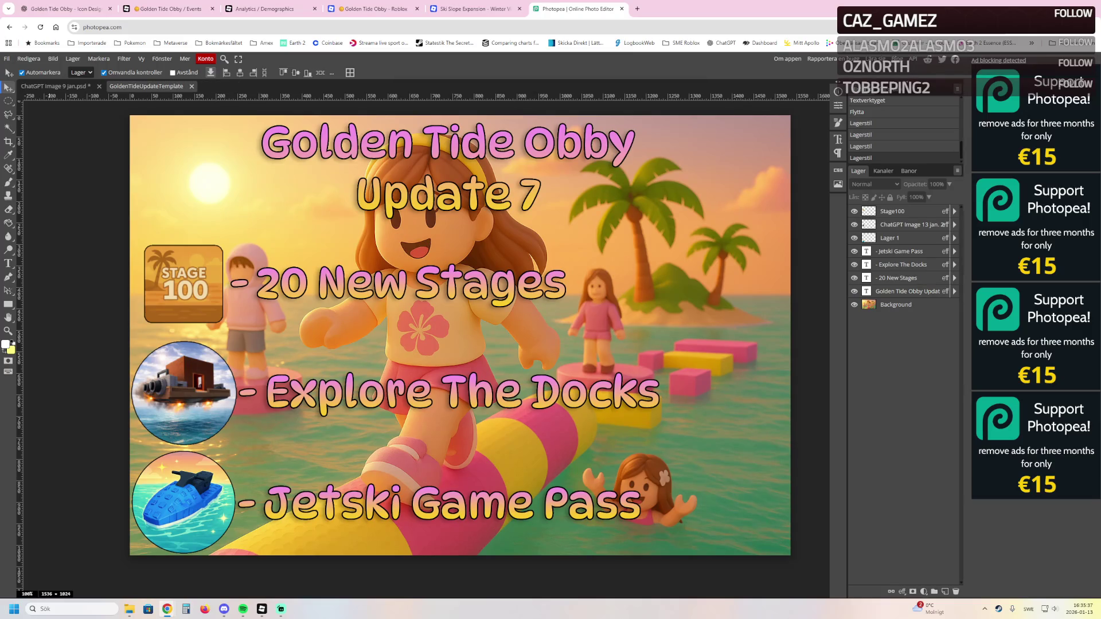
click(6, 58)
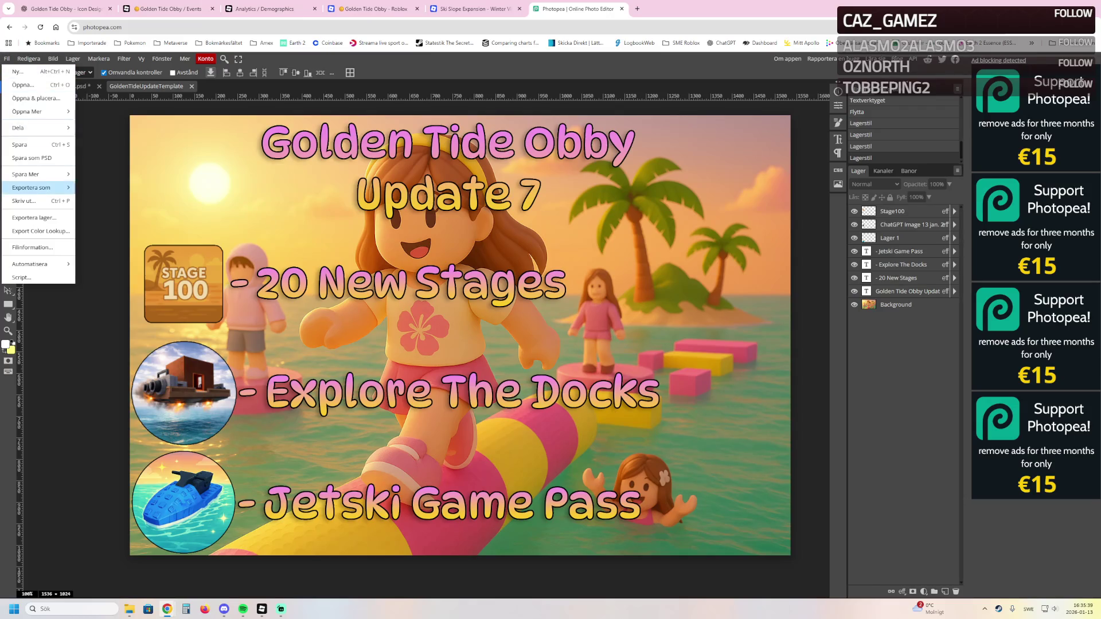
Export the thumbnail as a PNG named GoldenTideUPD7 and dismiss the ad-blocker notice
mouse_move(40, 187)
click(91, 188)
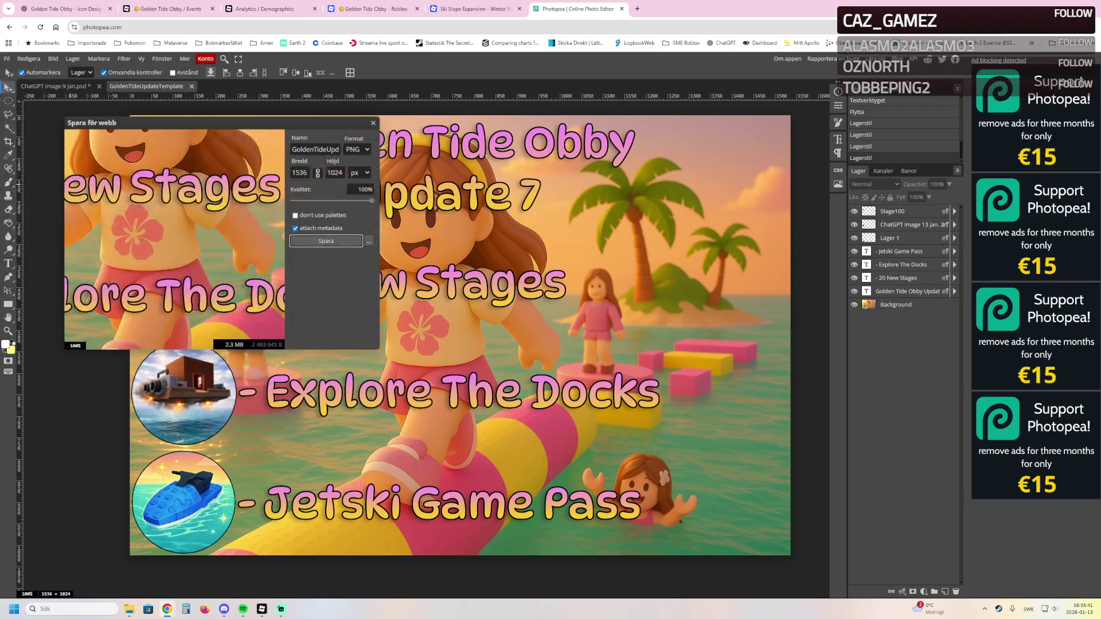
click(315, 149)
double_click(315, 149)
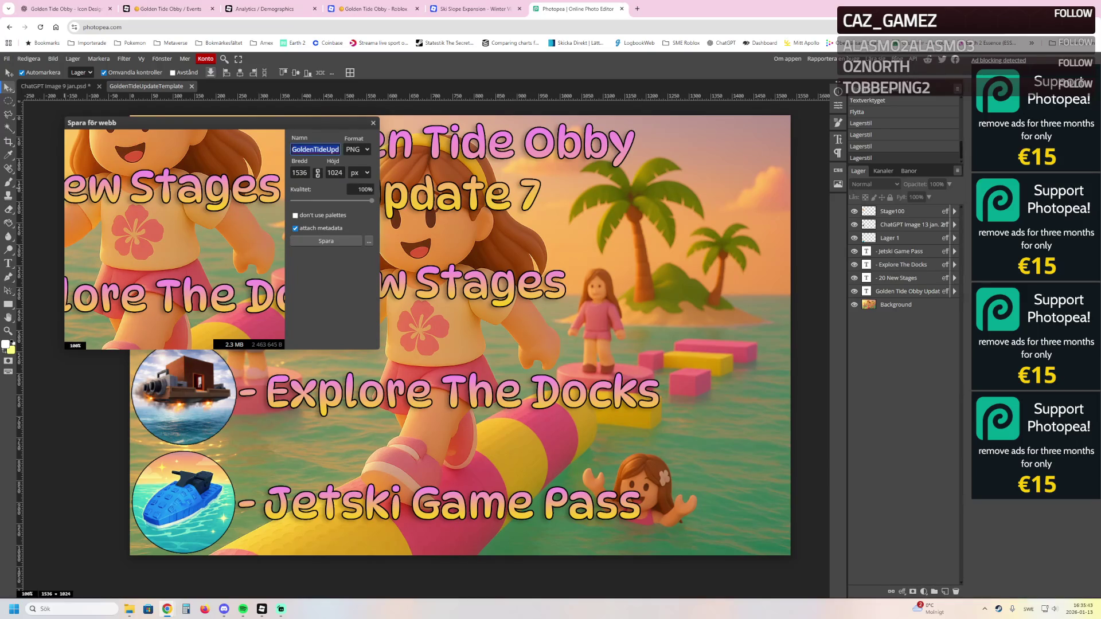
text(GoldenTid)
text(eU)
text(PD7)
key(Return)
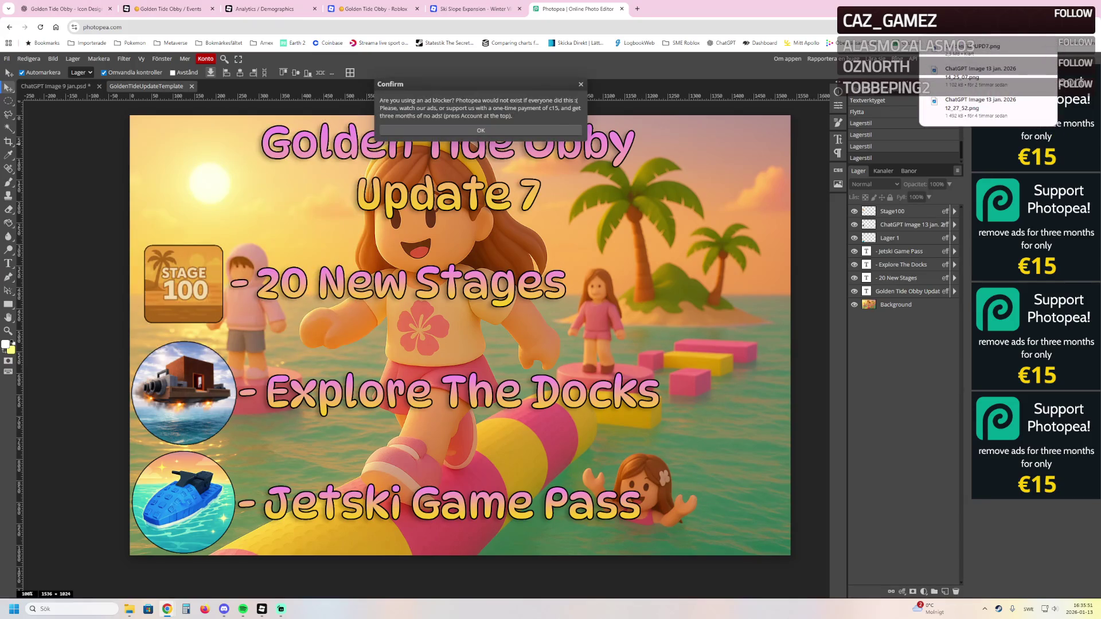
key(Return)
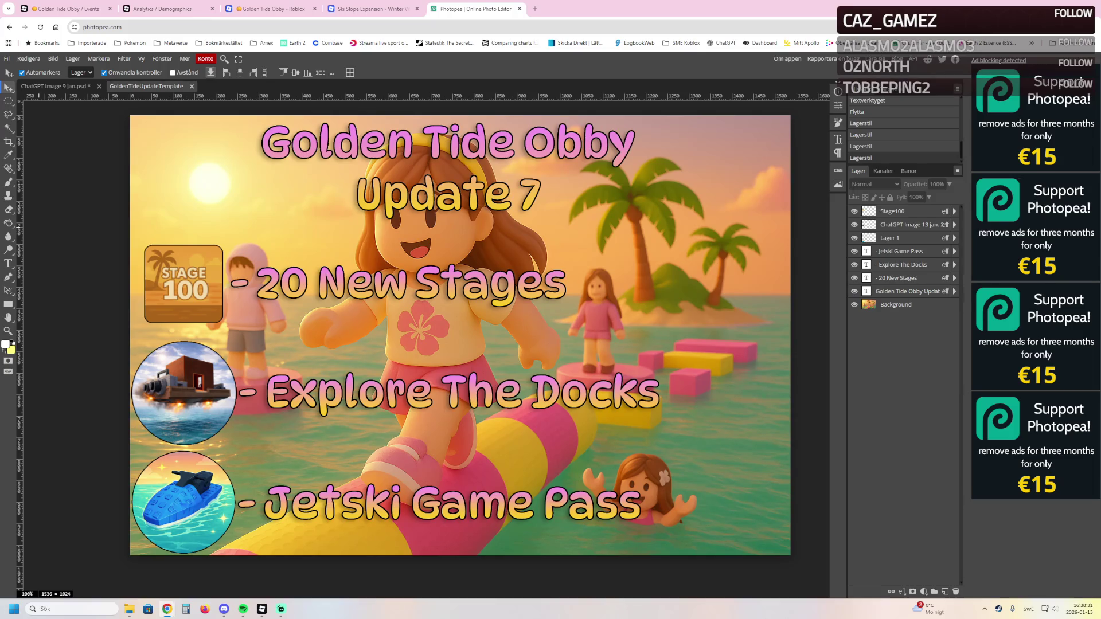
Go to the Creator Hub tab and open the Events & Updates page
click(372, 9)
click(271, 8)
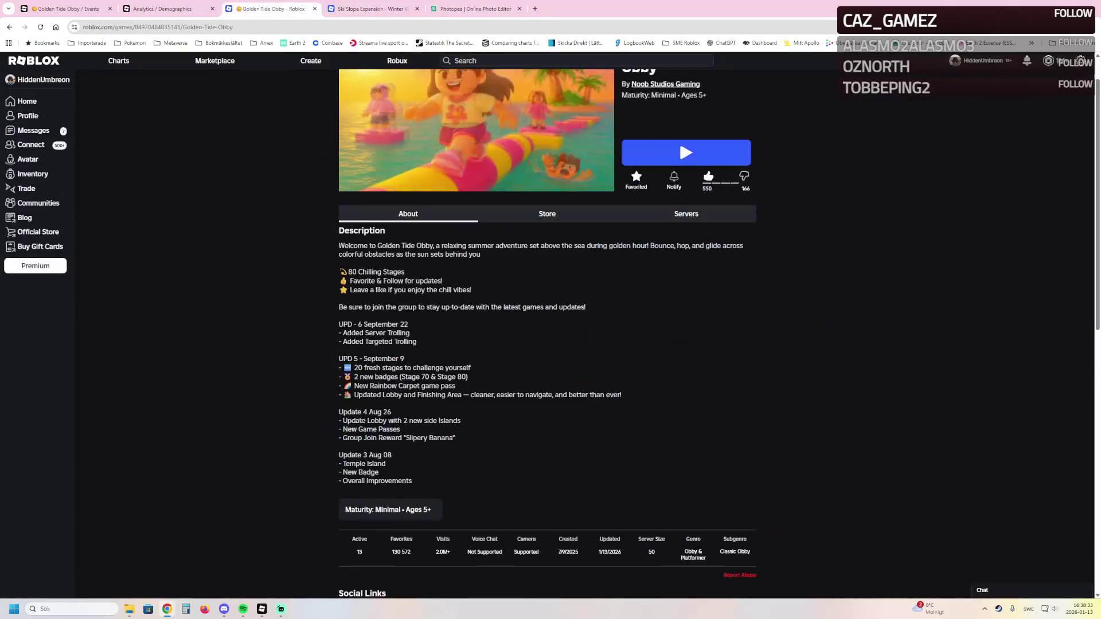
key(ctrl+shift+Tab)
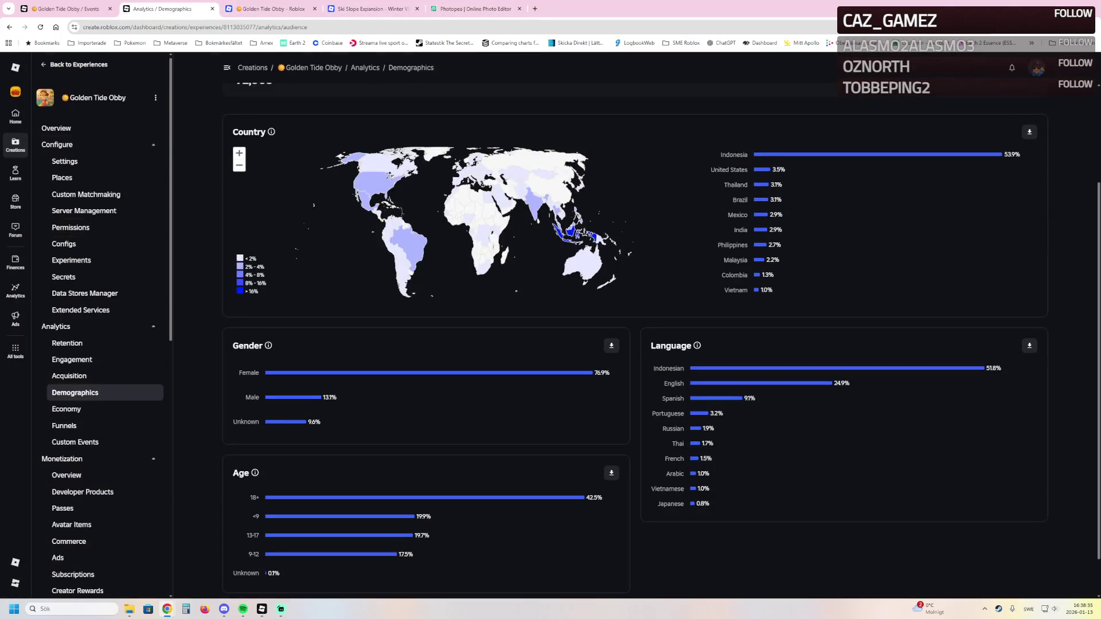
scroll(83, 321, down, 3)
click(83, 321)
scroll(91, 373, down, 4)
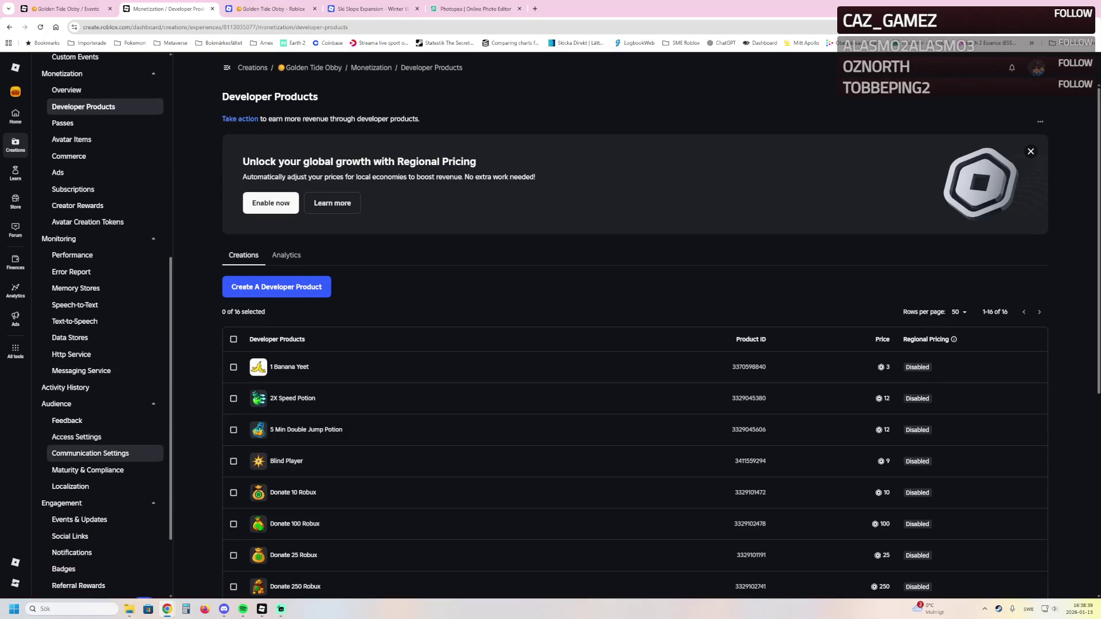
scroll(86, 453, down, 1)
click(78, 504)
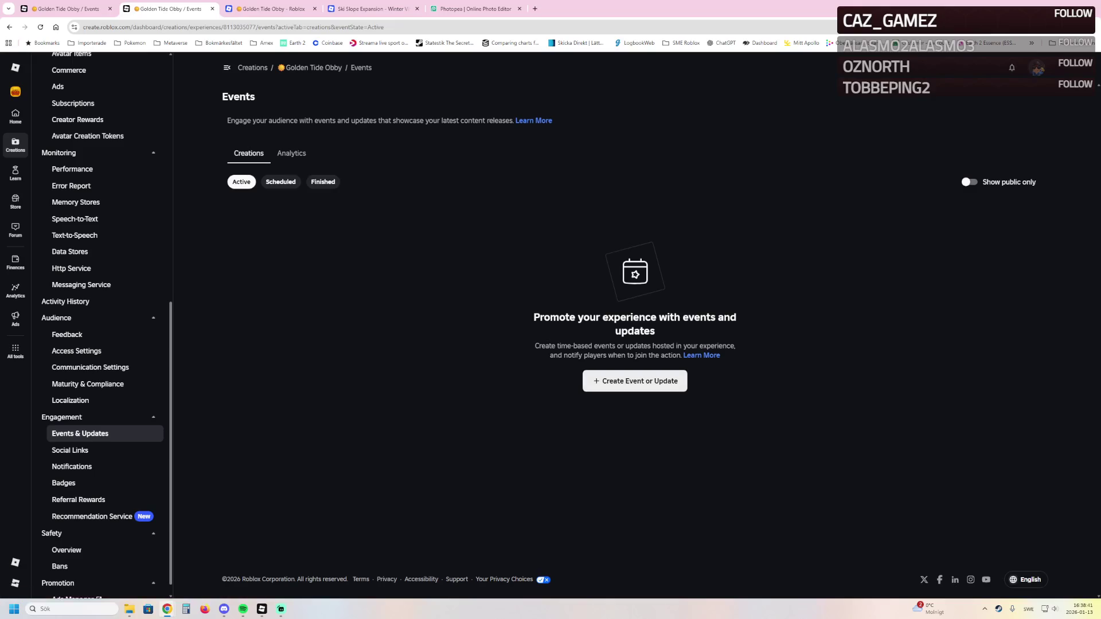
Create a new event or update with New content as its category
click(635, 381)
click(350, 212)
click(249, 236)
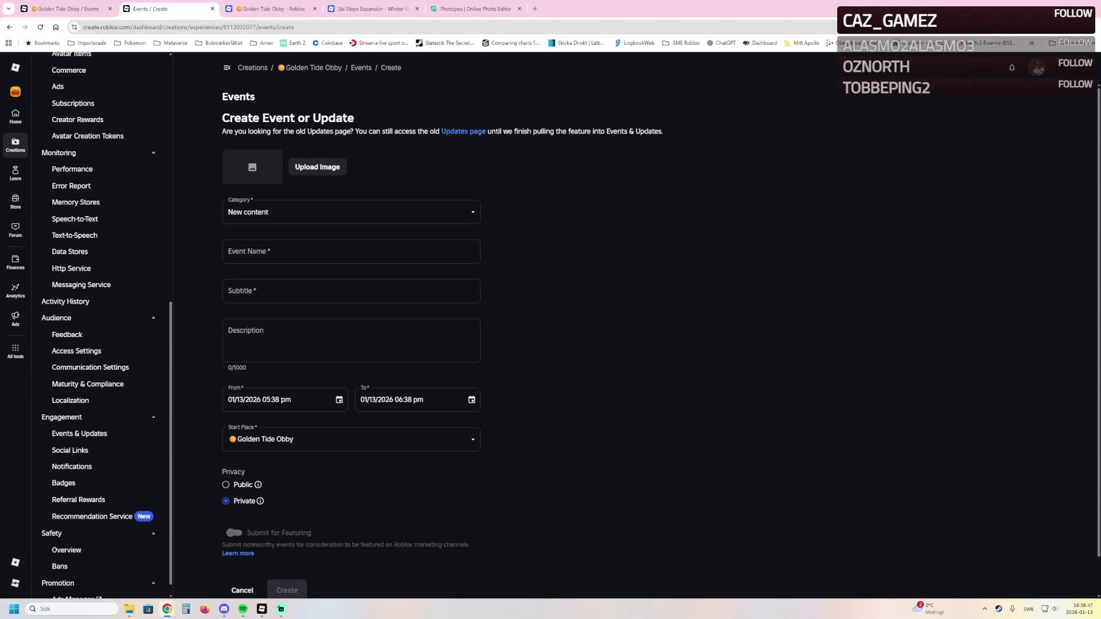
click(351, 251)
Set the event name to "Golden Tide Obby UPD 7!"
text(Golden Tide Obby)
click(321, 251)
text(Full Speed Ahead!)
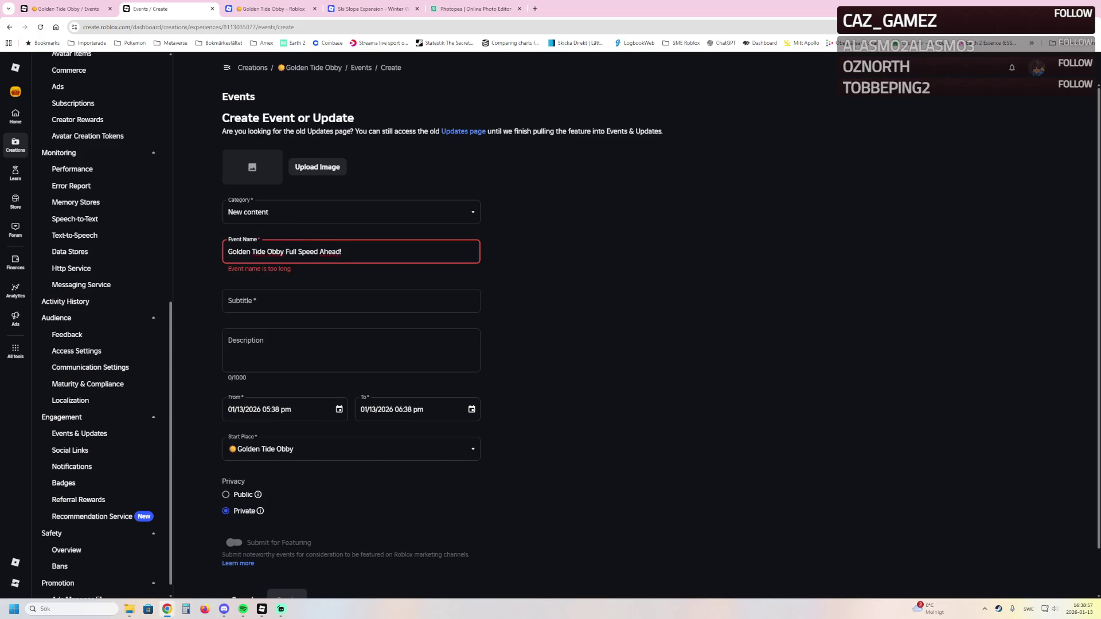
key(Tab)
drag(288, 252, 228, 251)
key(BackSpace)
text(UPD 7)
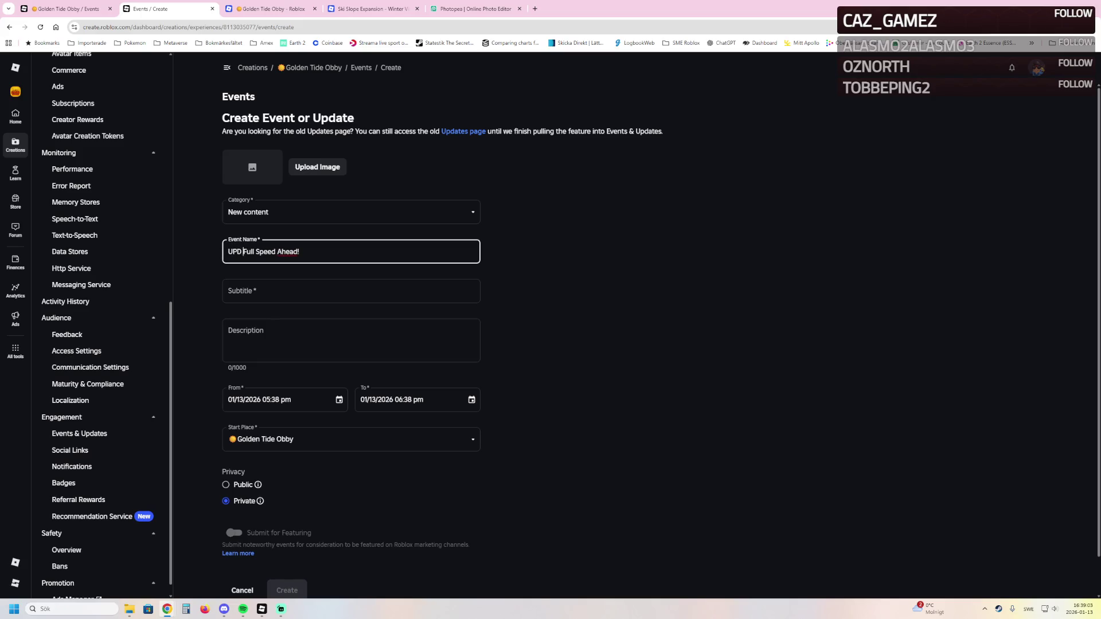
key(Tab)
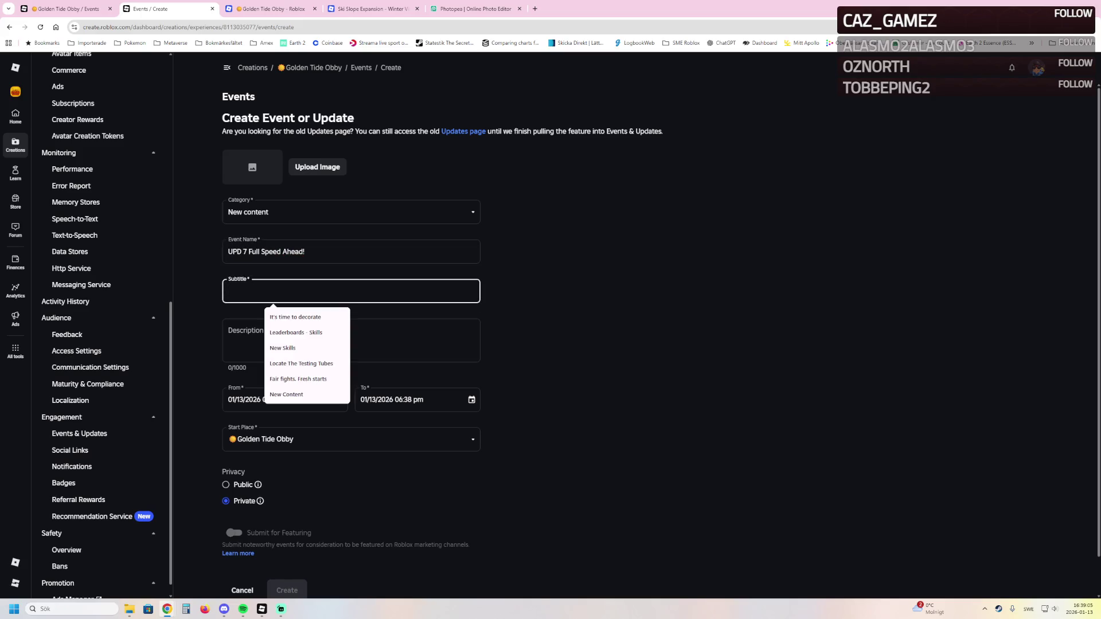
key(shift+Tab)
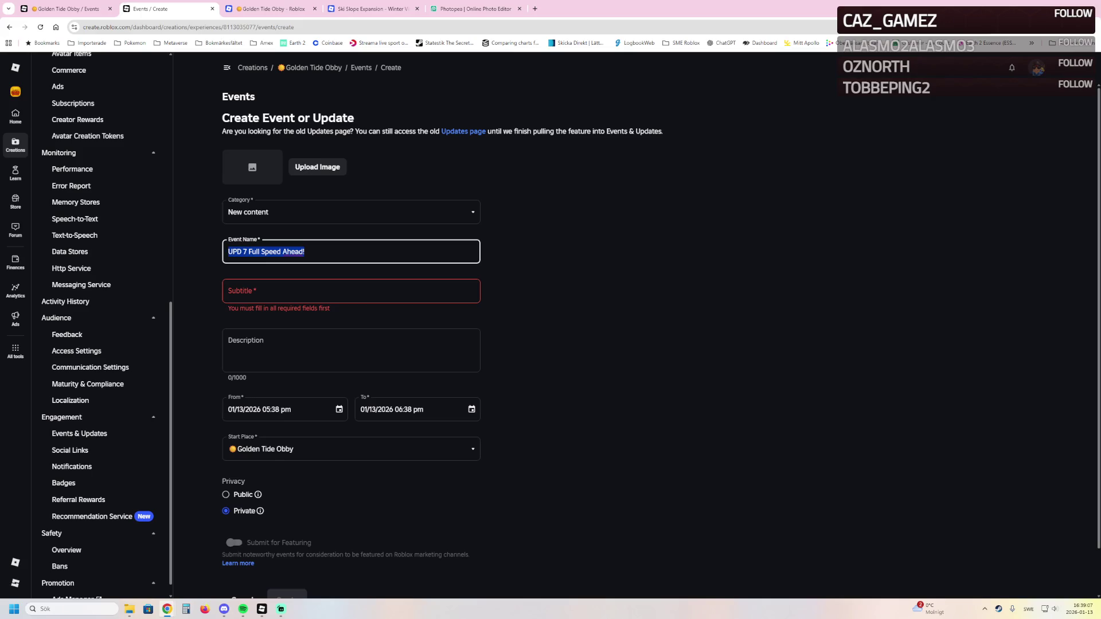
text(Golden Tide )
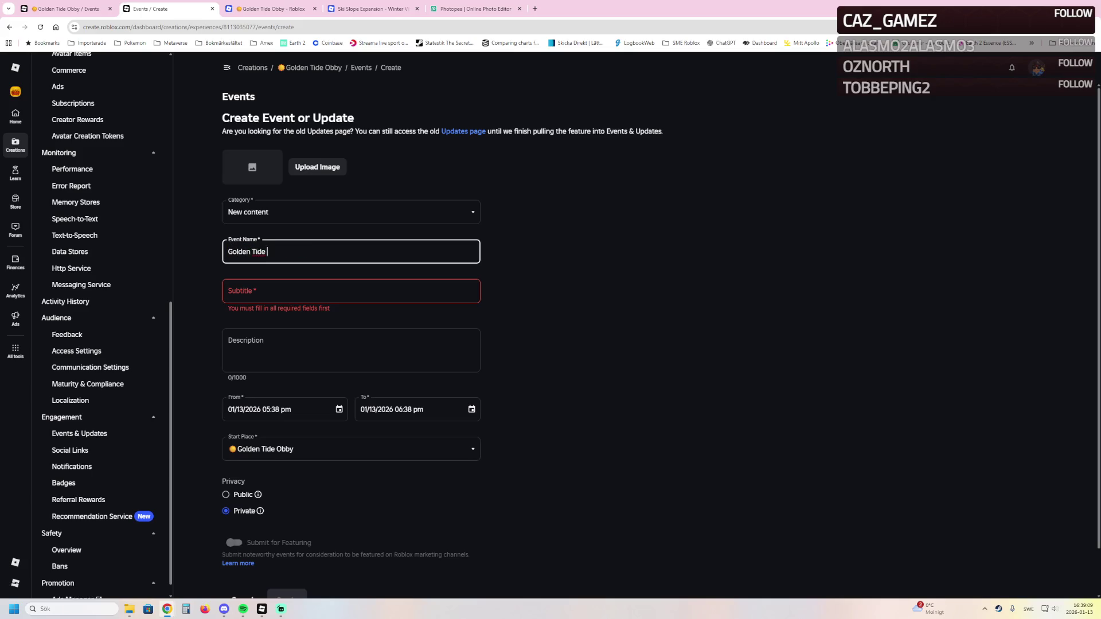
text(Obby U)
text(PD 7)
text(!)
Fill in the subtitle "Full Speed Ahead!" from the suggestions
click(228, 291)
click(273, 307)
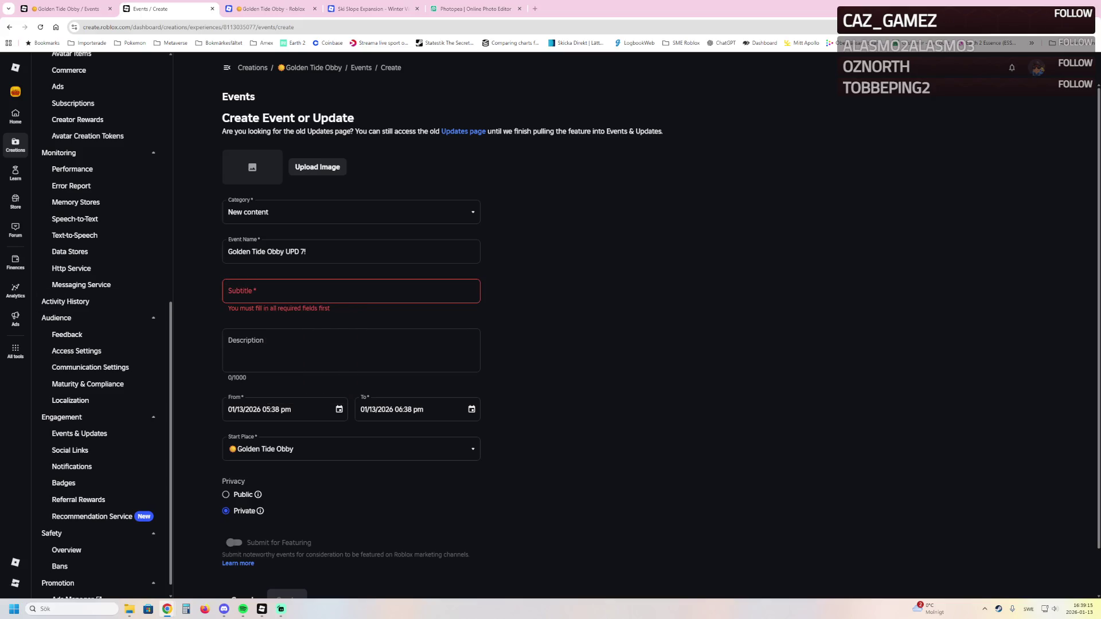
click(287, 291)
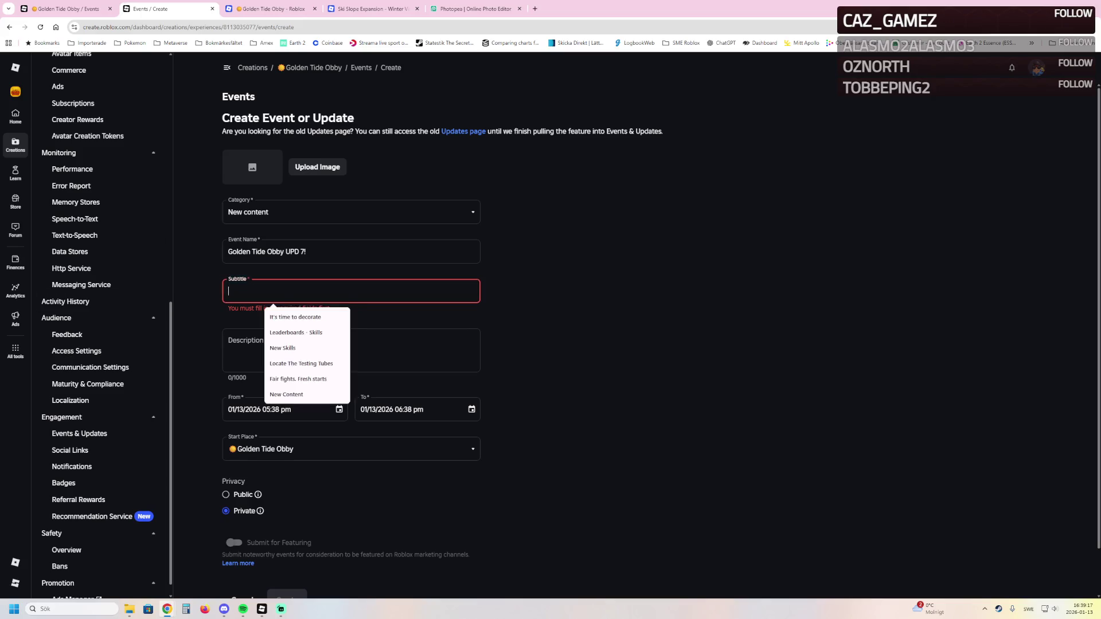
click(276, 314)
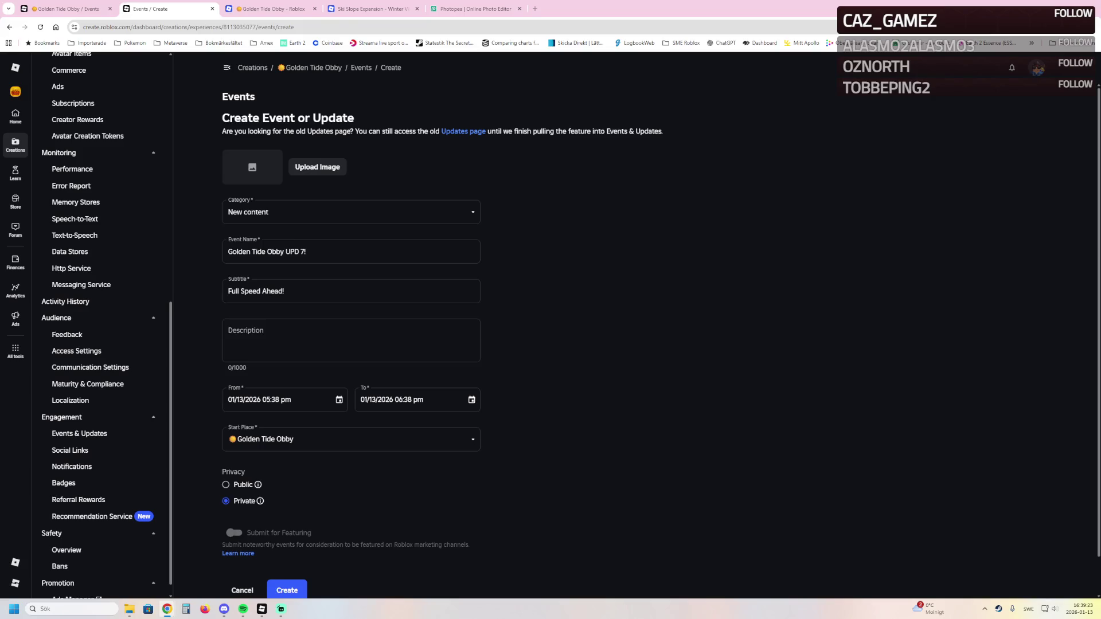
click(344, 341)
Paste the 20-new-stages paragraph, removing 'massive', unhyphenating 'brand new', and changing 'adventure' to 'game'
text(This massive update adds 20 brand-new stages, expanding the adventure from 80 to a huge 100 total stages. Test your skills across fresh obstacles and push further than ever before.)
double_click(250, 331)
key(BackSpace)
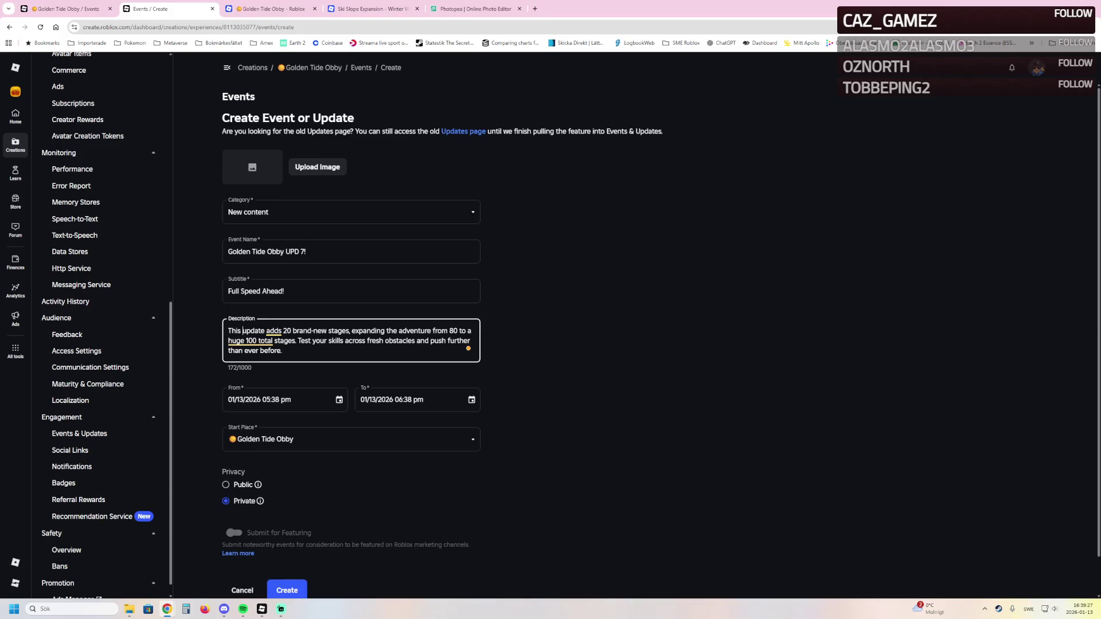
click(314, 331)
key(BackSpace)
double_click(410, 331)
text(game)
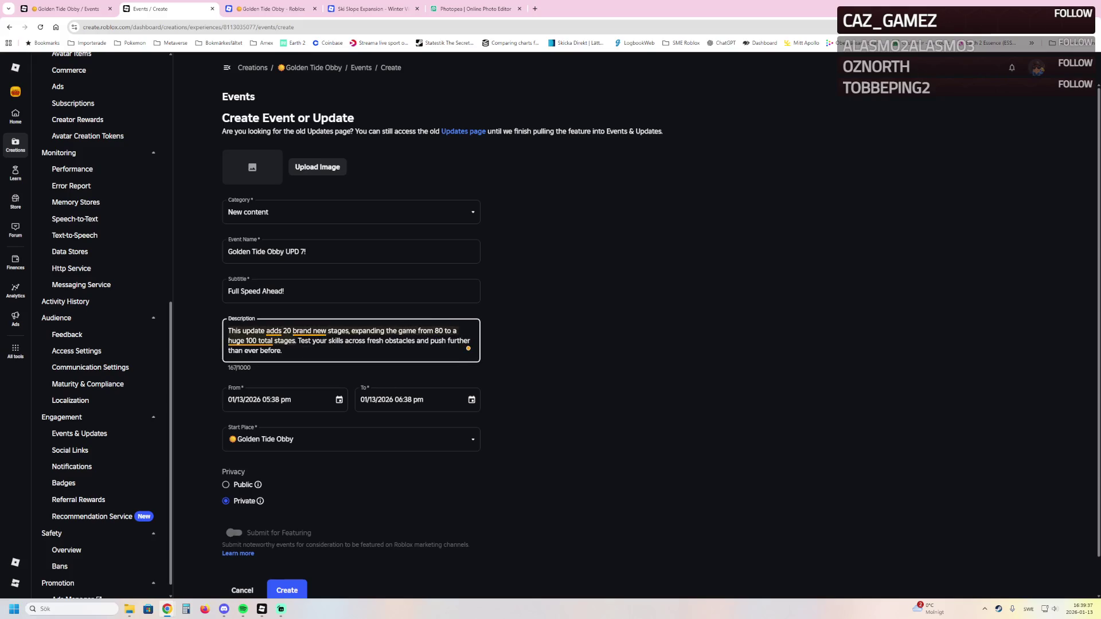
double_click(240, 341)
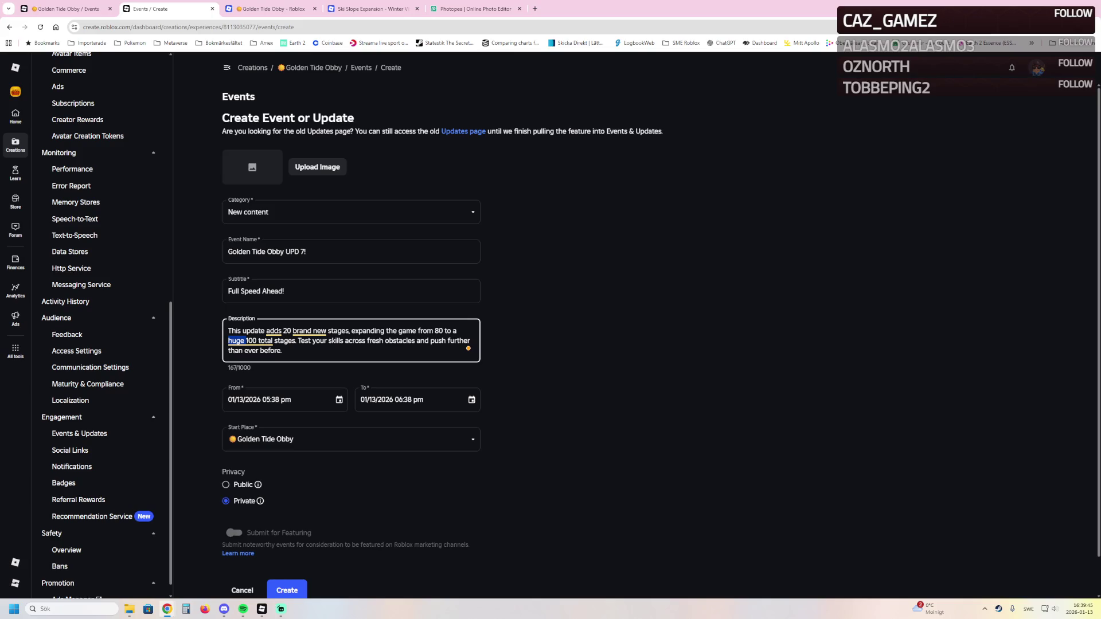
click(240, 341)
Add the Flying Dock paragraph, replacing the dash after 'tides' with a comma
key(Return)
key(Return)
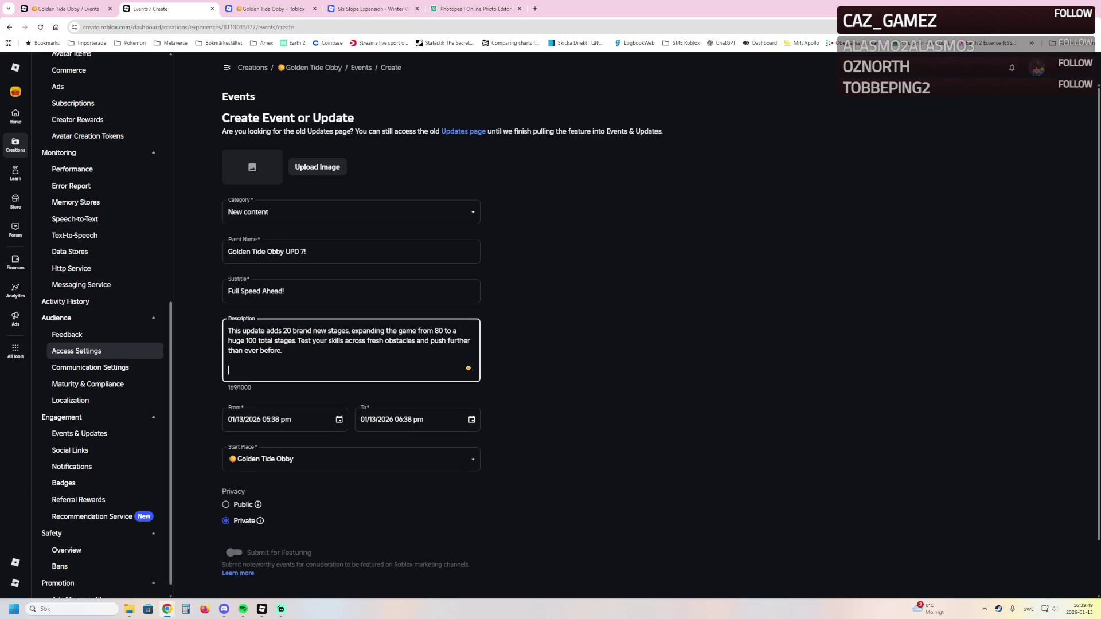
key(Tab)
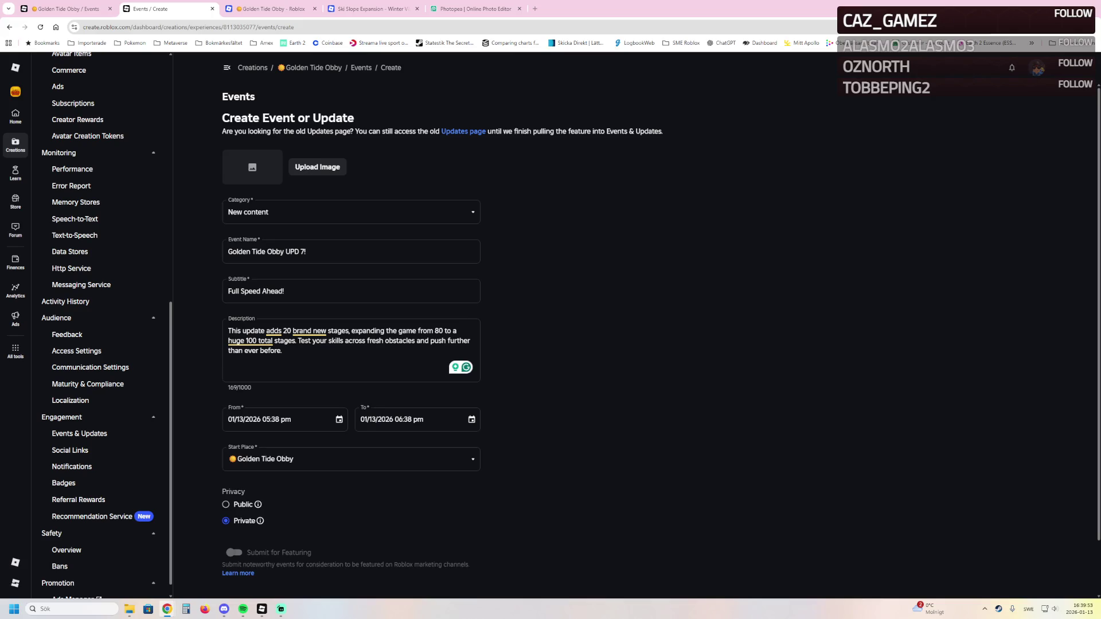
click(229, 360)
text(Explore the new Flying Dock, soaring above the tides—and keep your eyes open… a new hidden Cube is waiting to be discovered by the most observant players.)
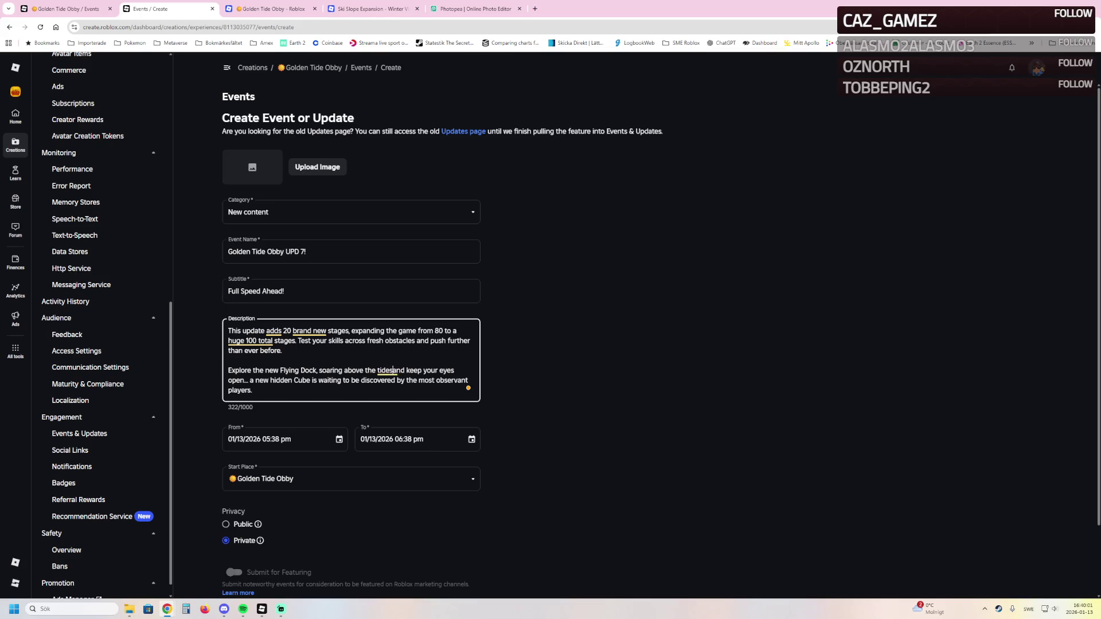
key(BackSpace)
text(,)
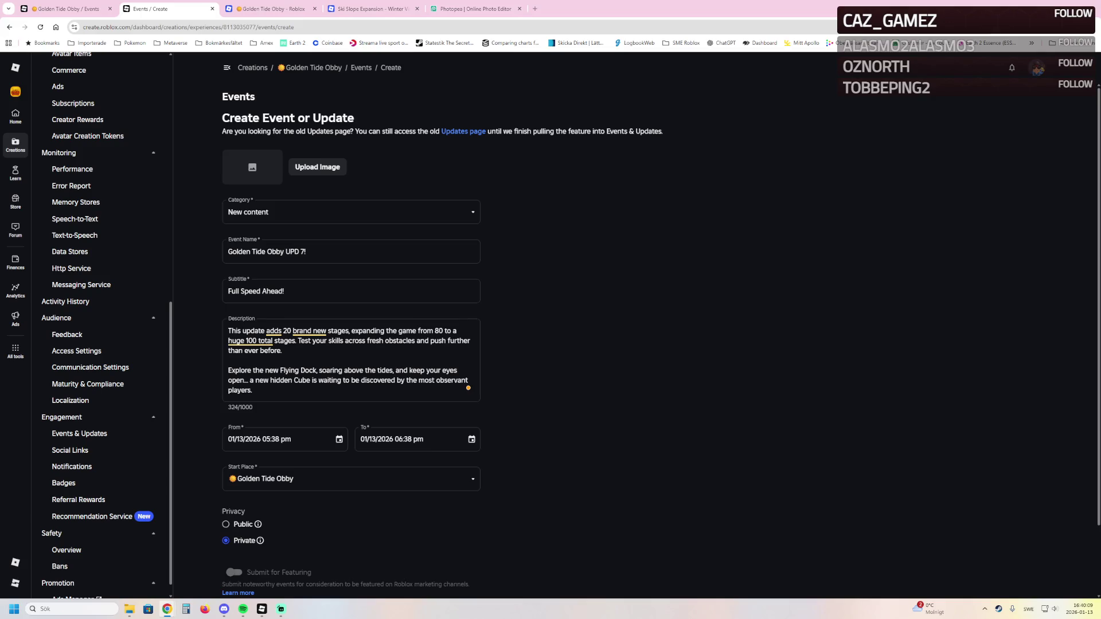
Add the Jetski Game Pass paragraph and the closing ride-the-wave line
click(253, 391)
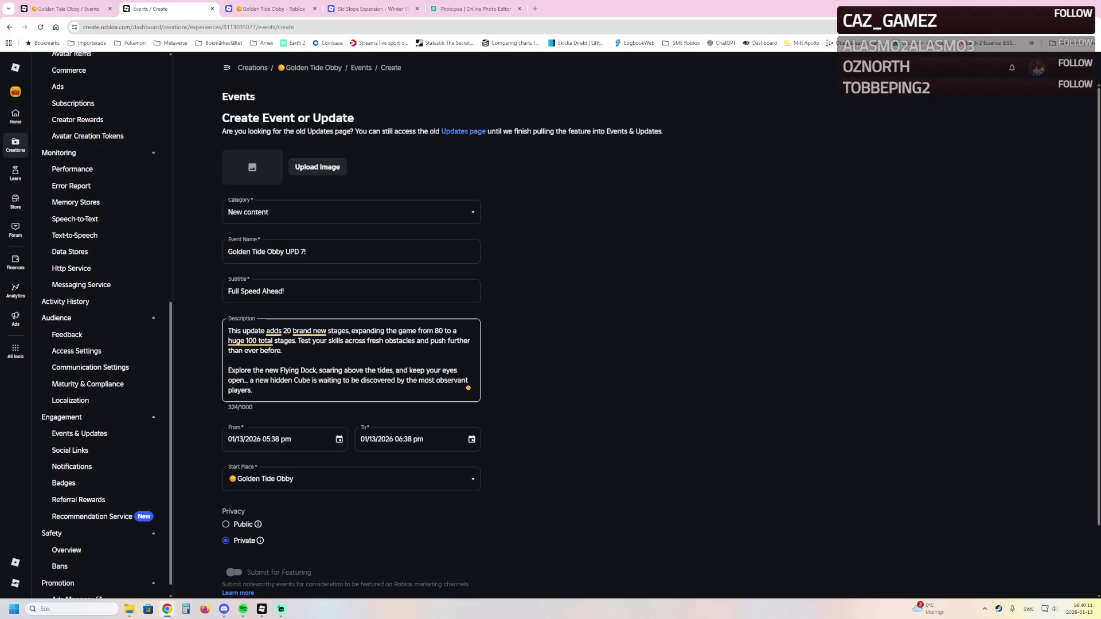
key(Return)
text(Want even more action? The Jetski Game Pass has officially arrived! Speed across the water and experience Golden Tide Obby in a whole new way.)
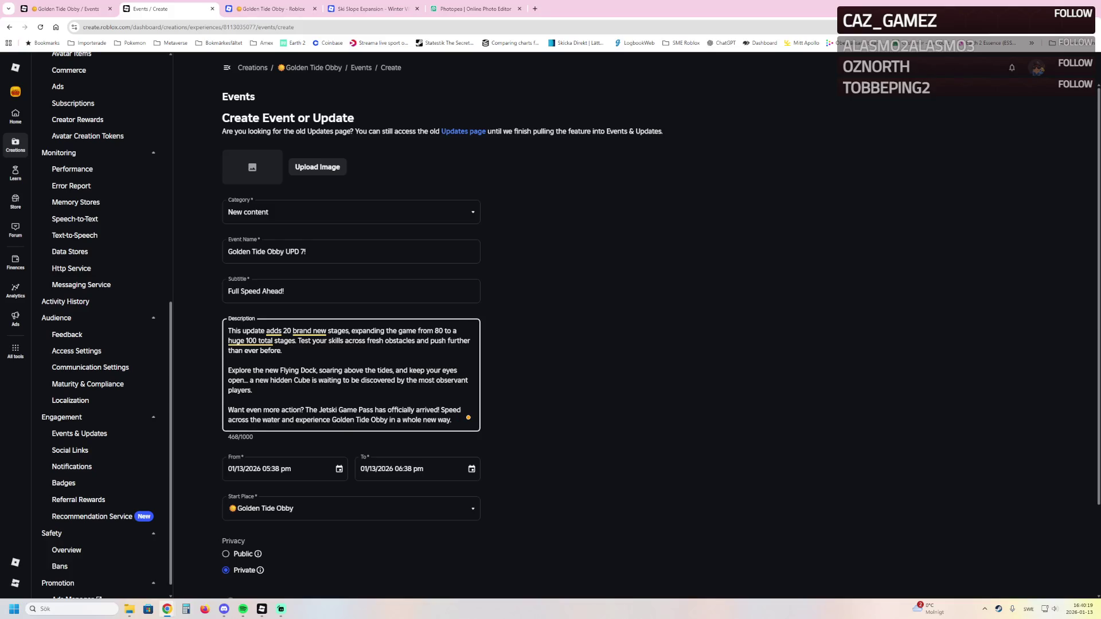
click(453, 419)
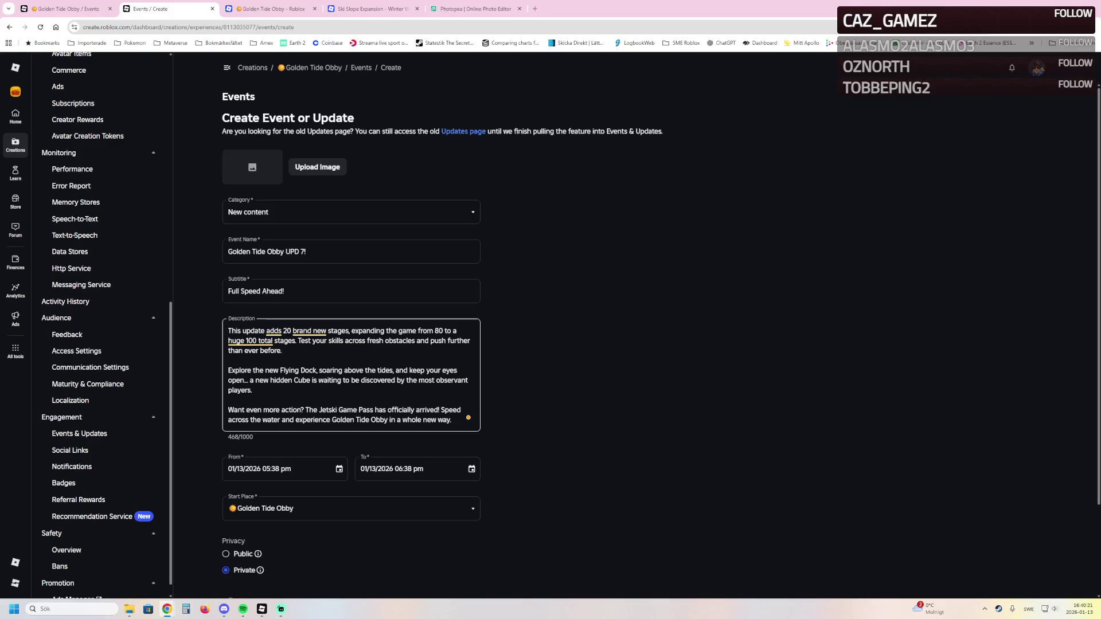
key(Return)
text(Jump in, explore the new content, and ride the wave. 🌊)
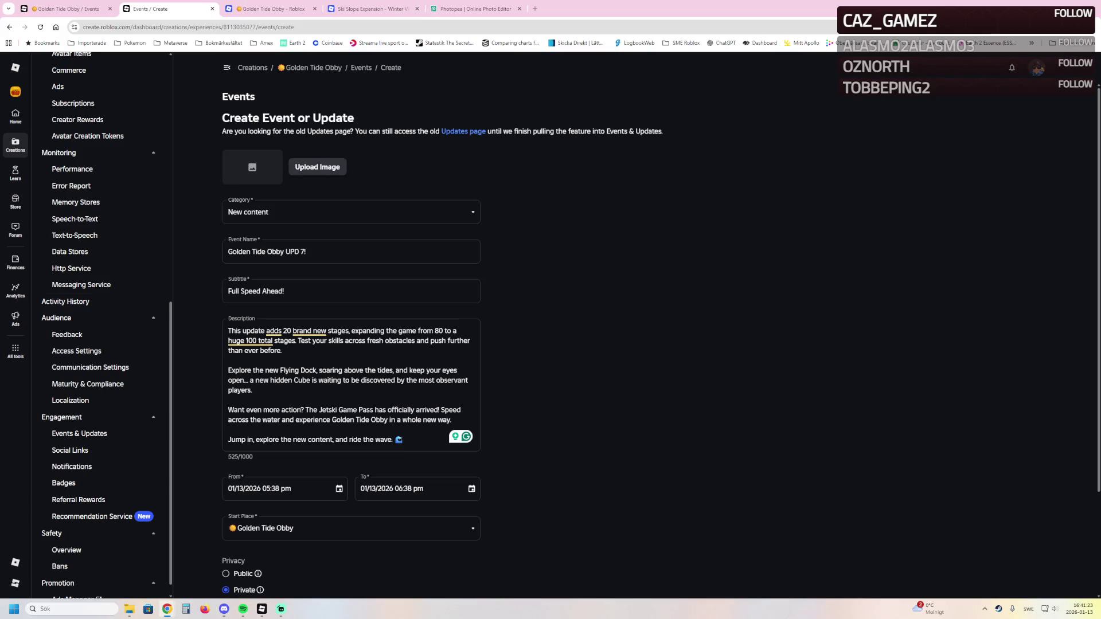
Confirm the beach thumbnail file as the uploaded event image
key(Return)
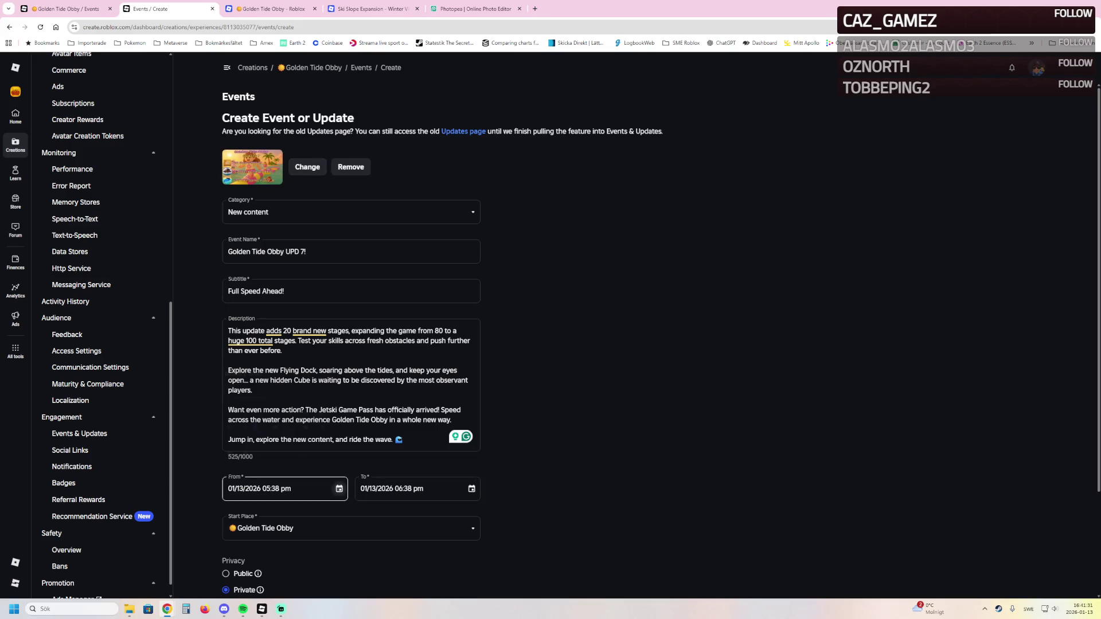
Set the start to January 14, 2026 at 9:14 pm and the end date to January 17
click(339, 488)
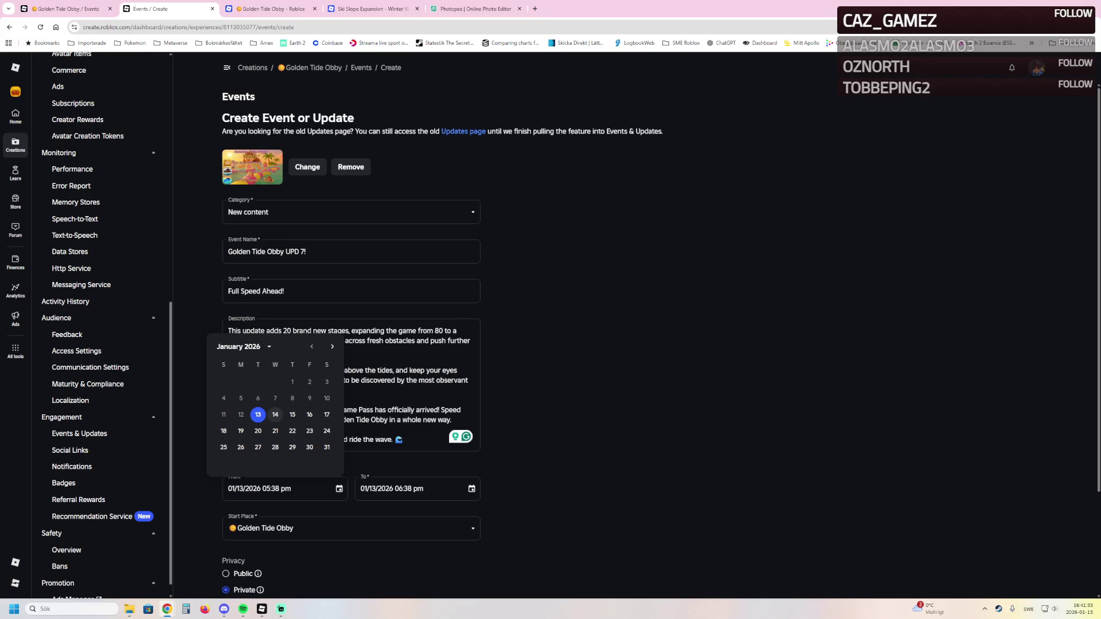
click(275, 415)
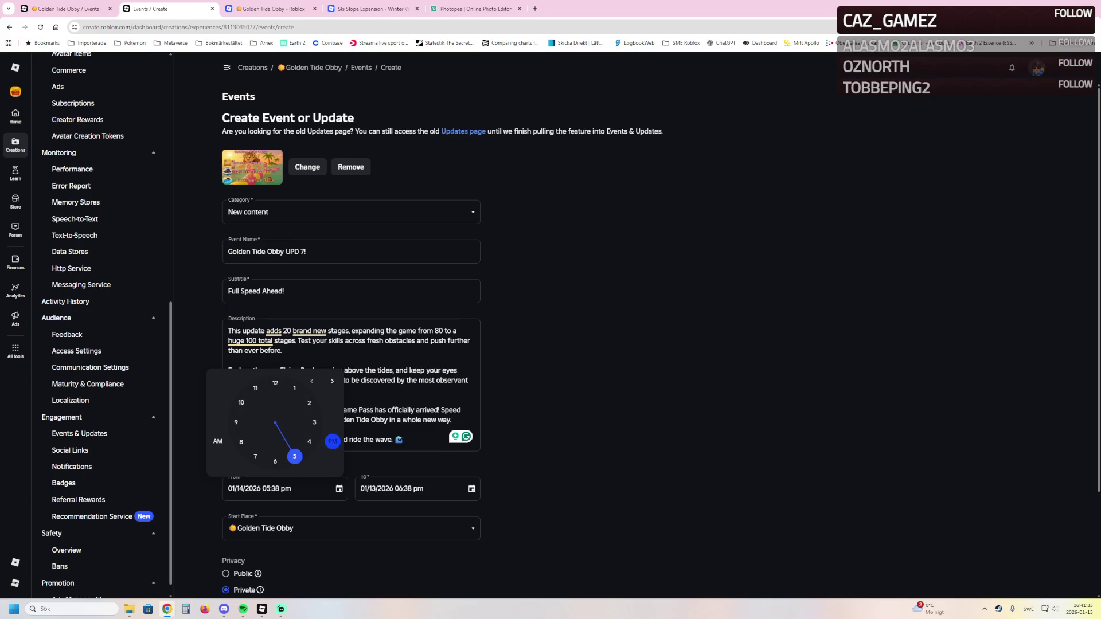
click(235, 422)
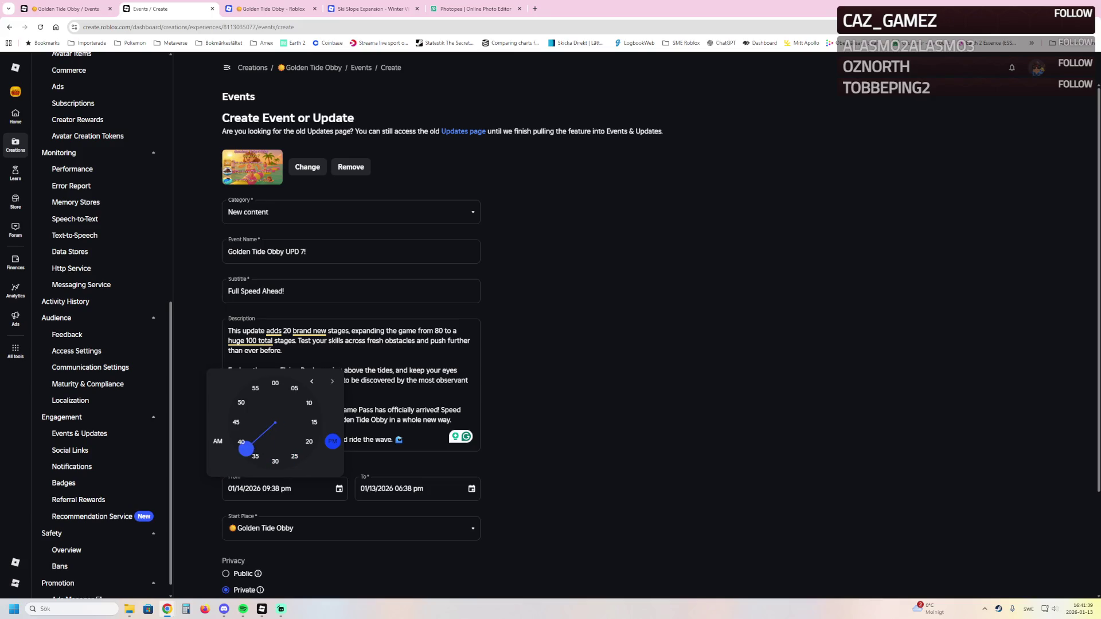
click(313, 418)
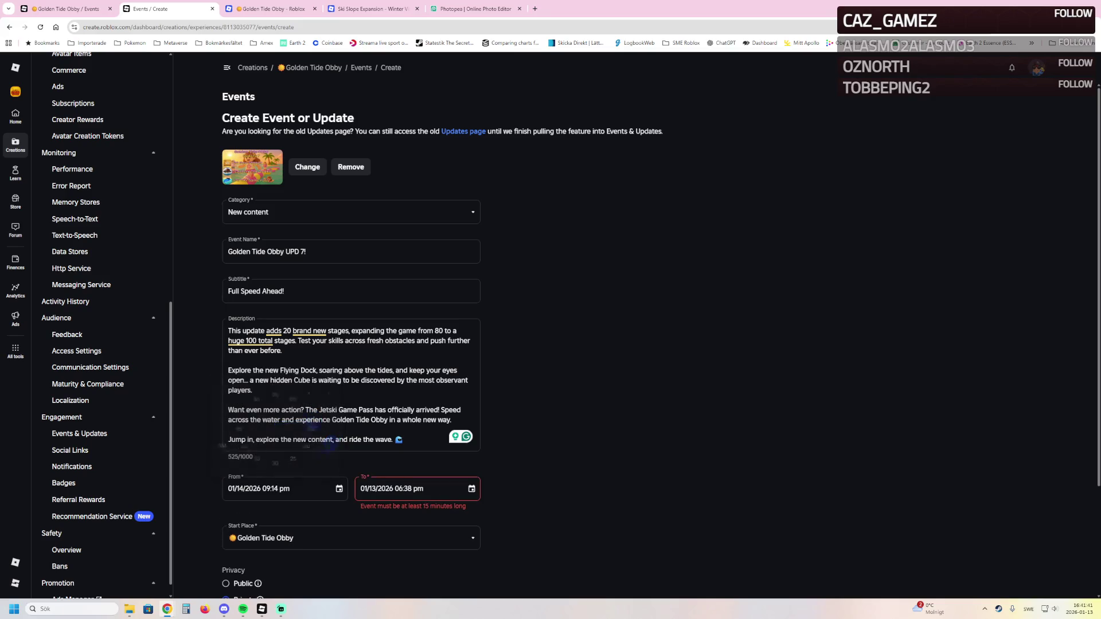
click(472, 489)
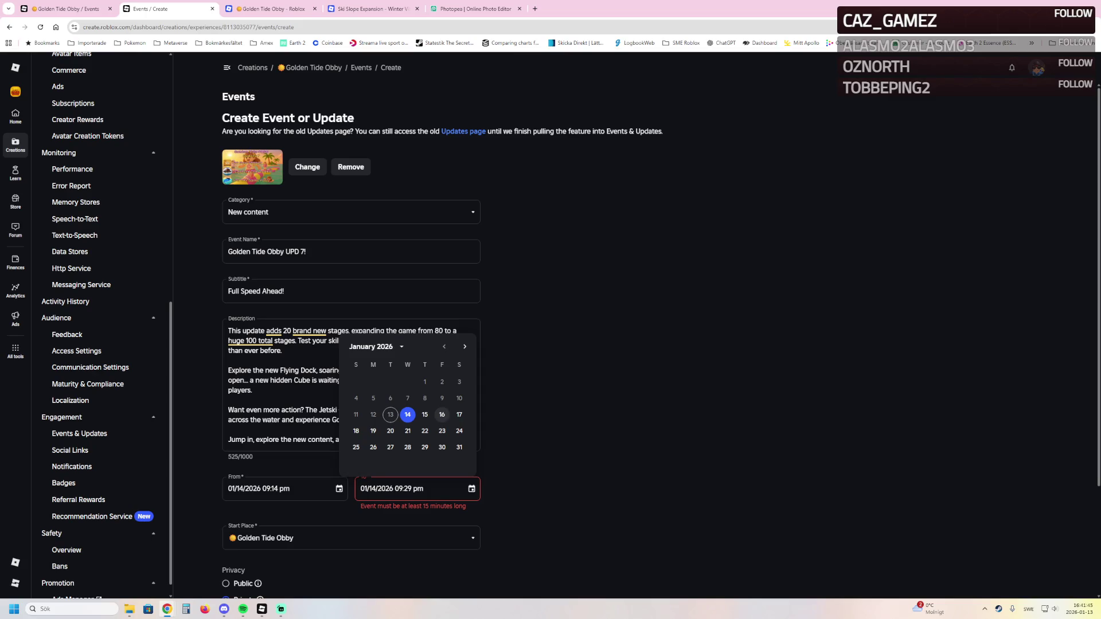
click(459, 415)
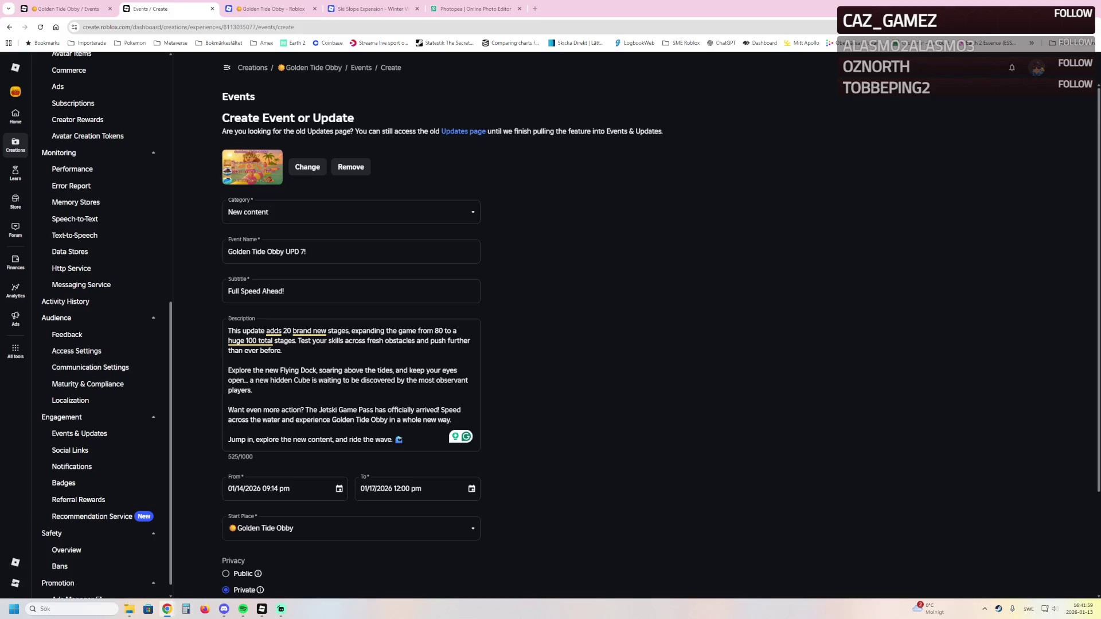
scroll(660, 338, down, 2)
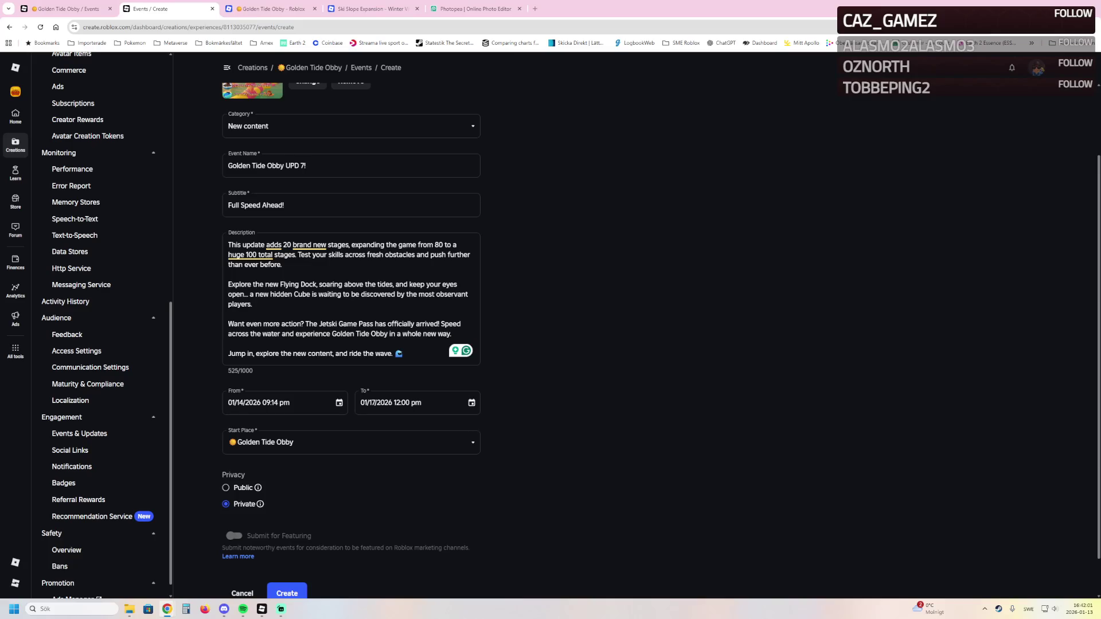
click(287, 593)
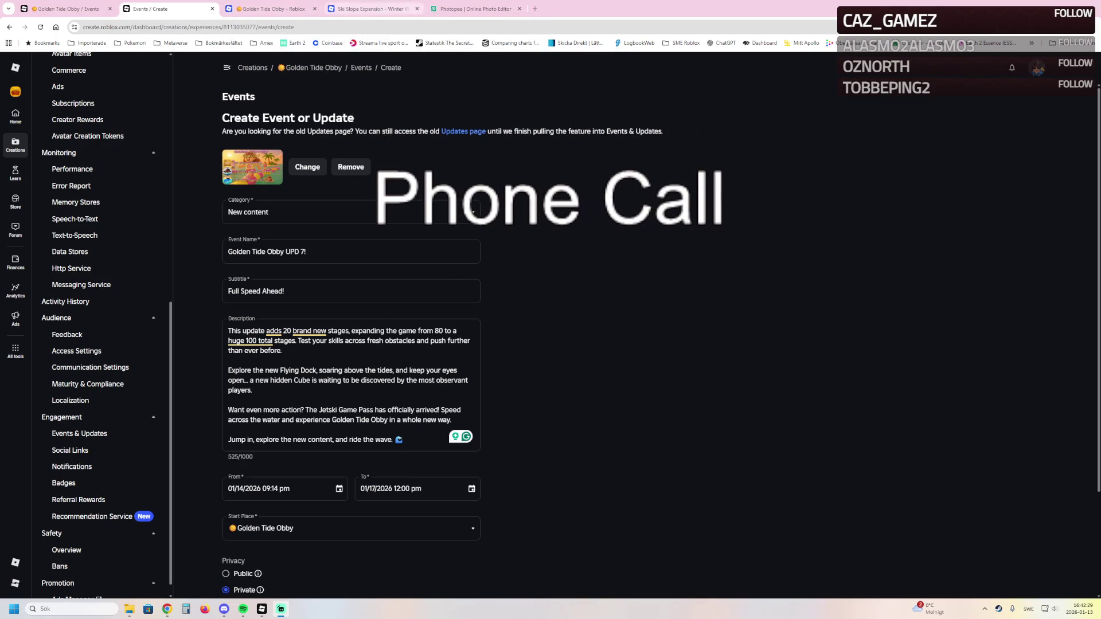
click(396, 9)
Switch through the game page and Photopea tabs, then bring Roblox Studio forward
click(270, 8)
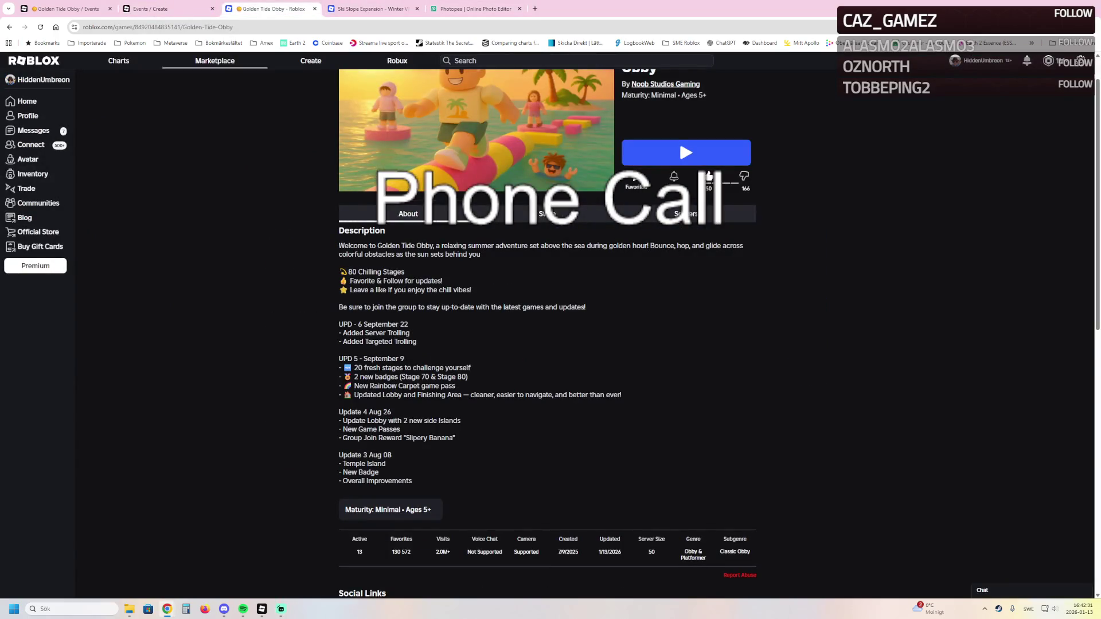
click(476, 9)
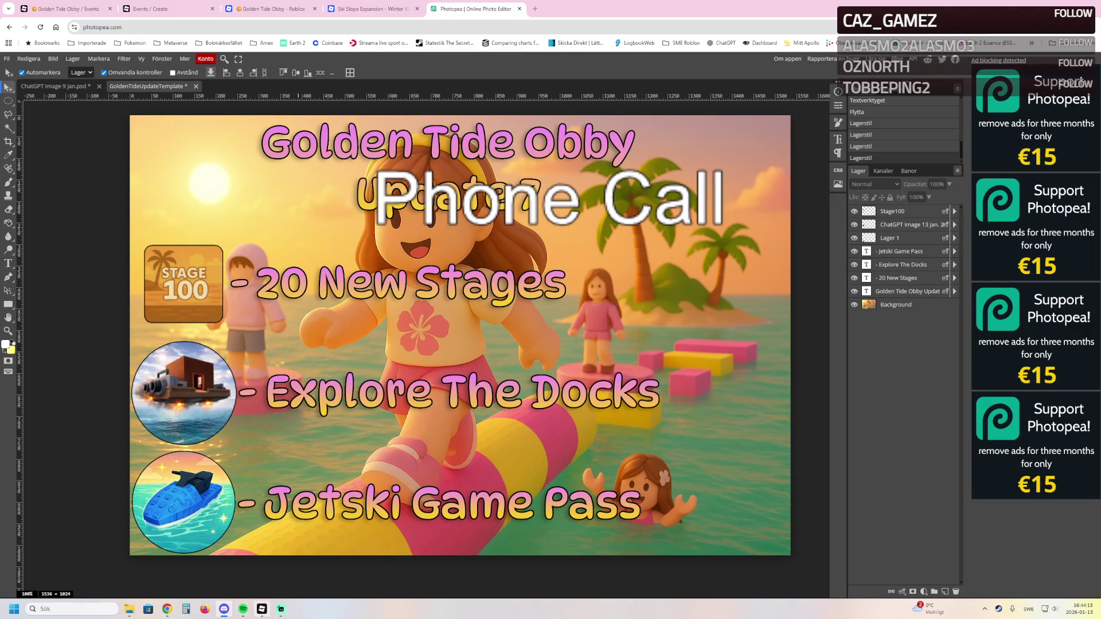
click(261, 609)
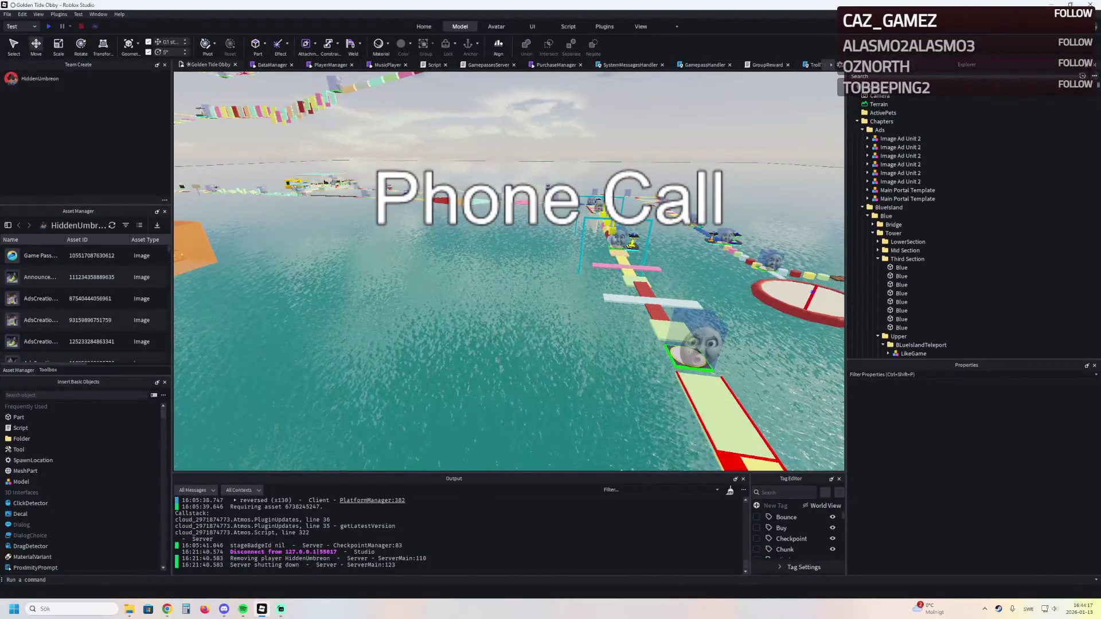
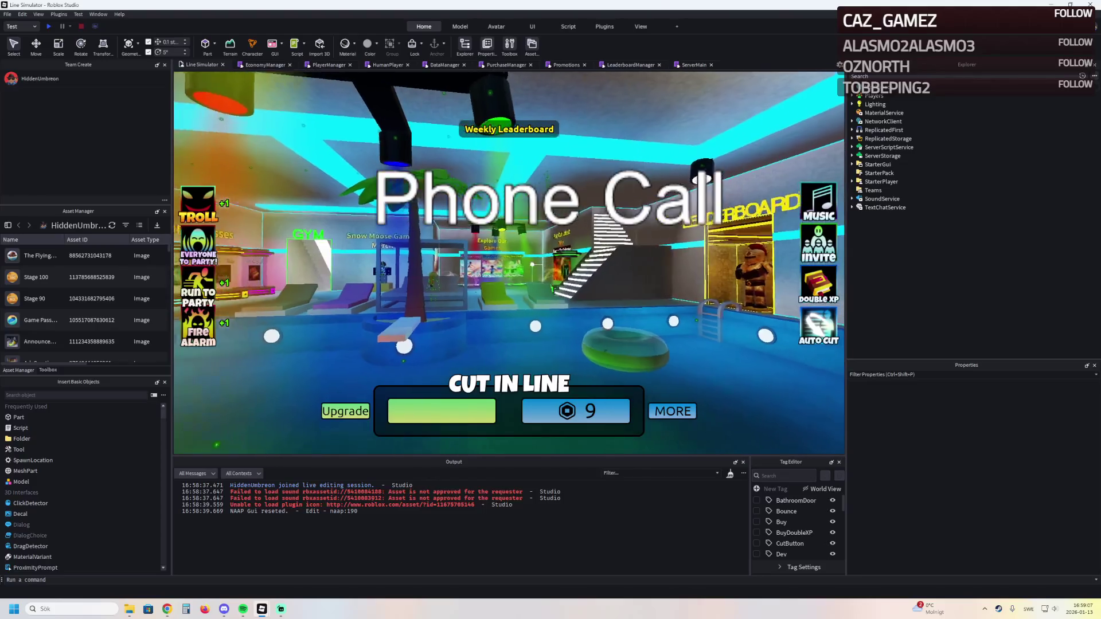
Start a playtest of the Line Simulator place with F5
key(F5)
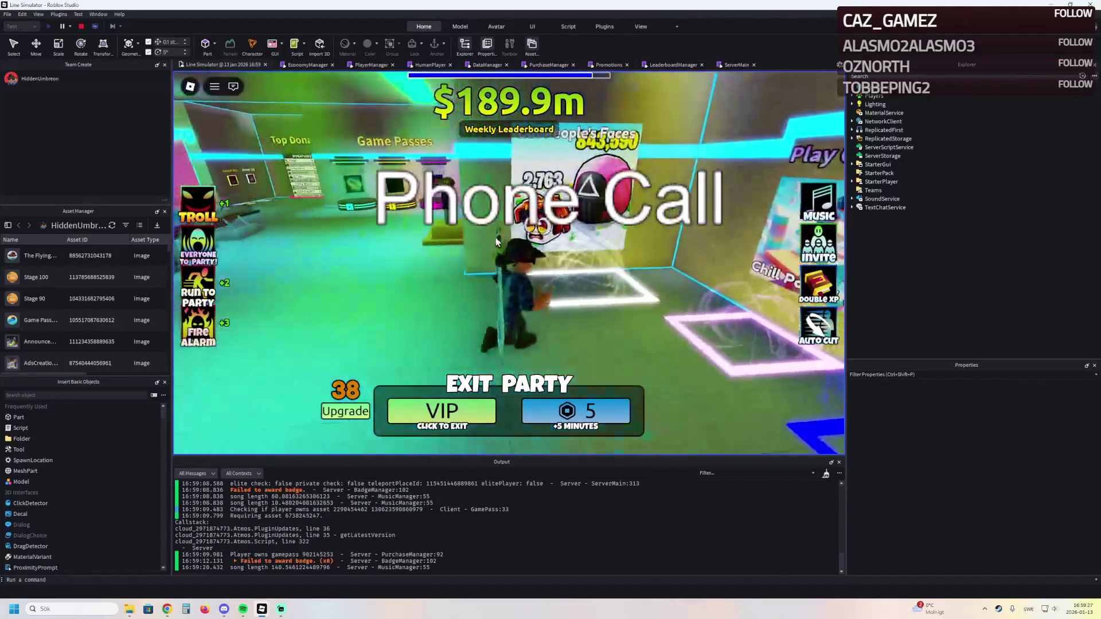
Walk past the Game Passes area and Merch doorway, through the gym rooms, up the neon staircase
key(a)
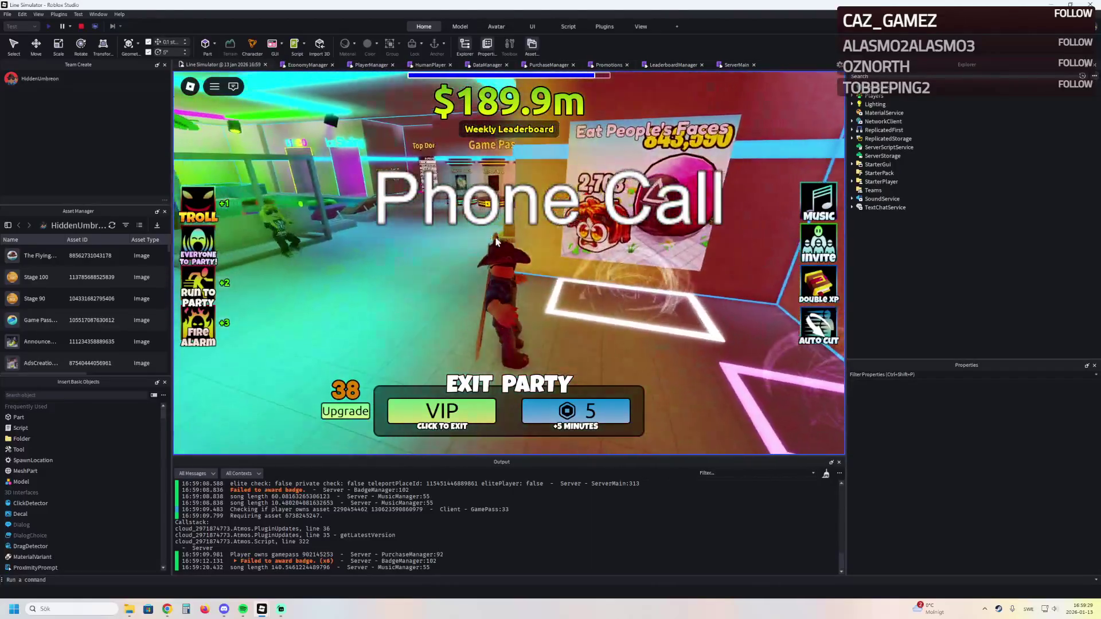
key(w)
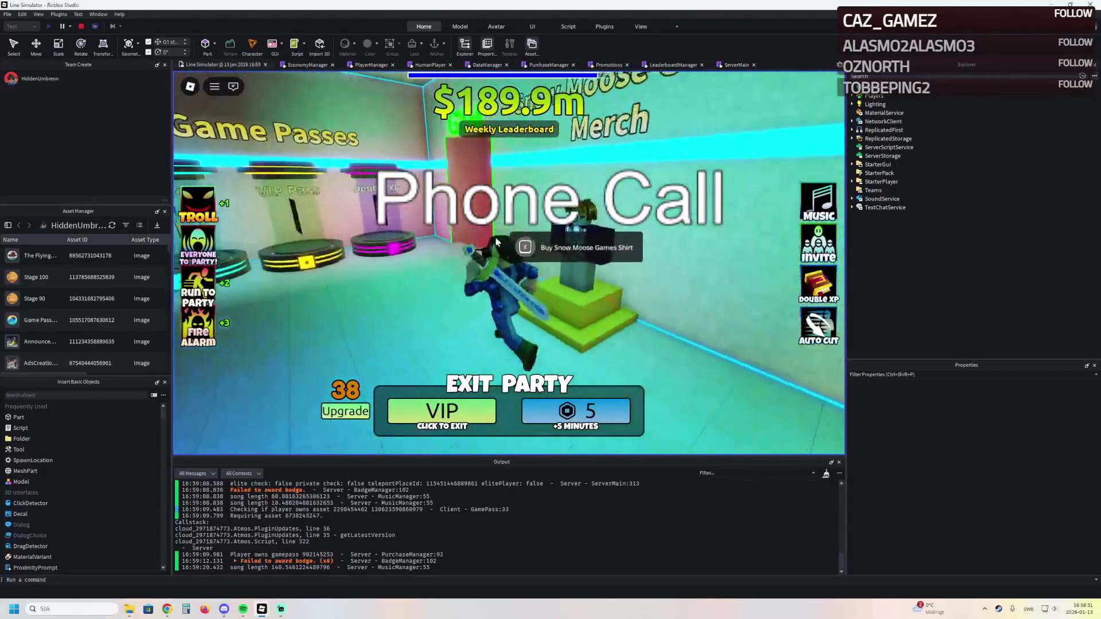
key(w)
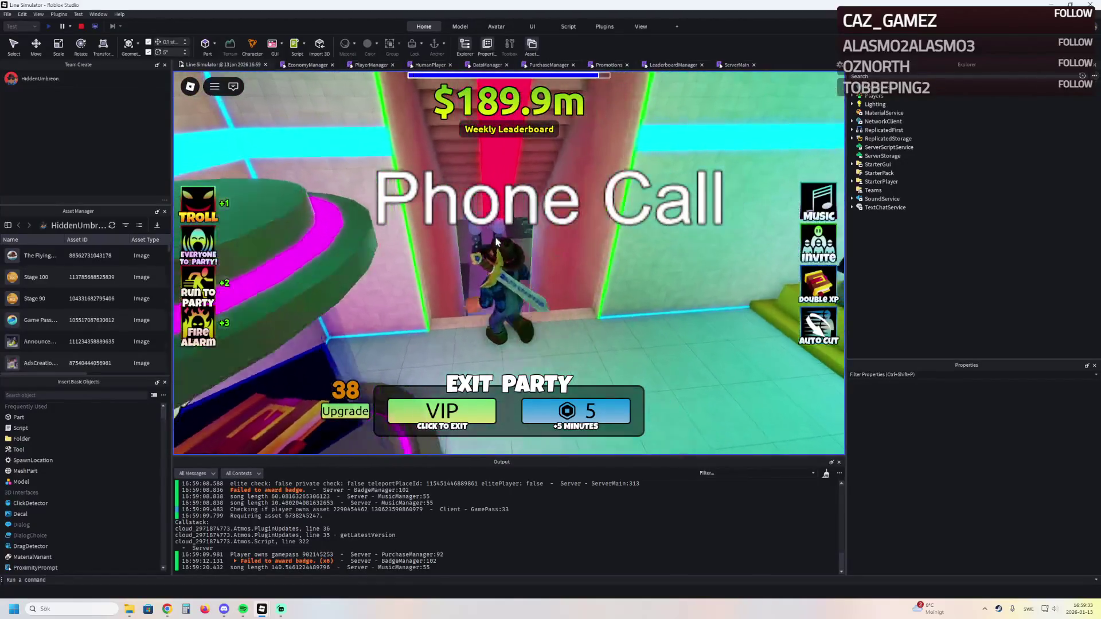
key(w)
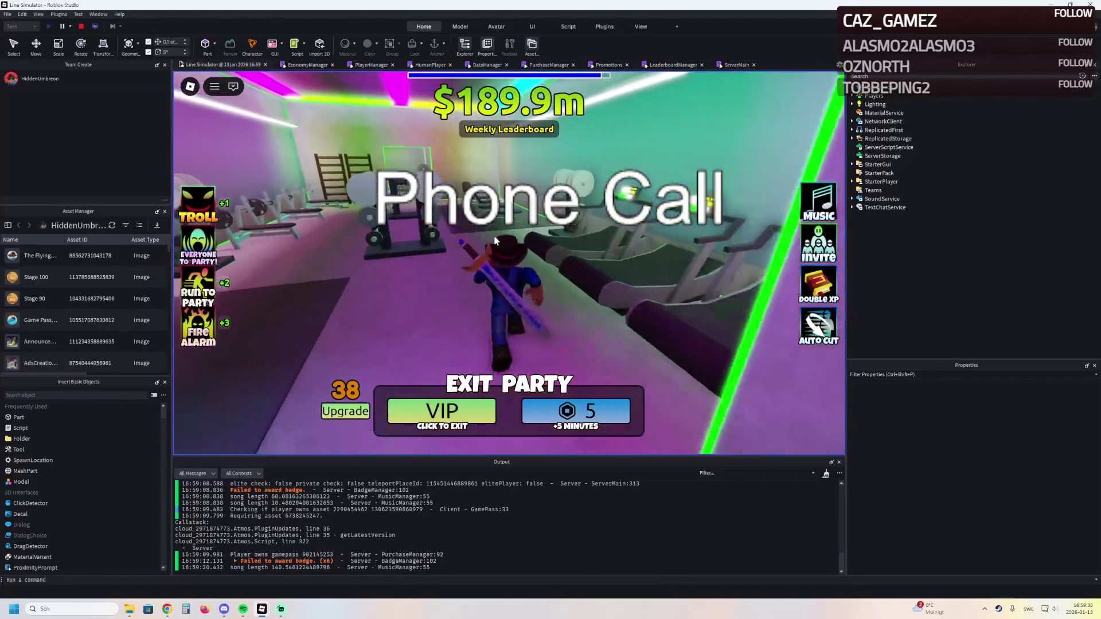
key(w)
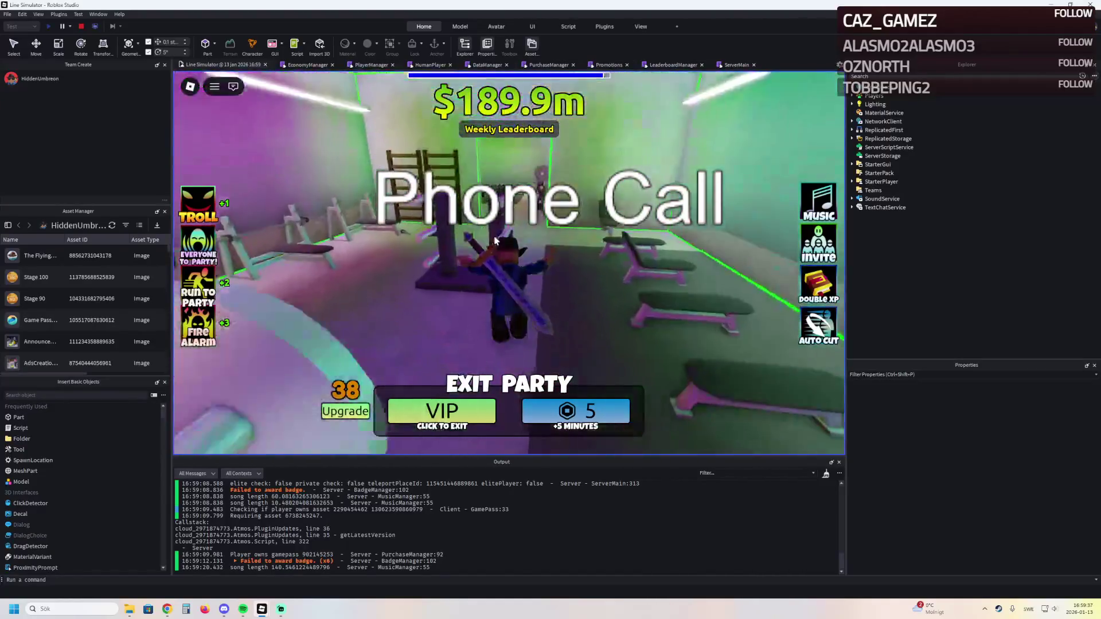
key(w)
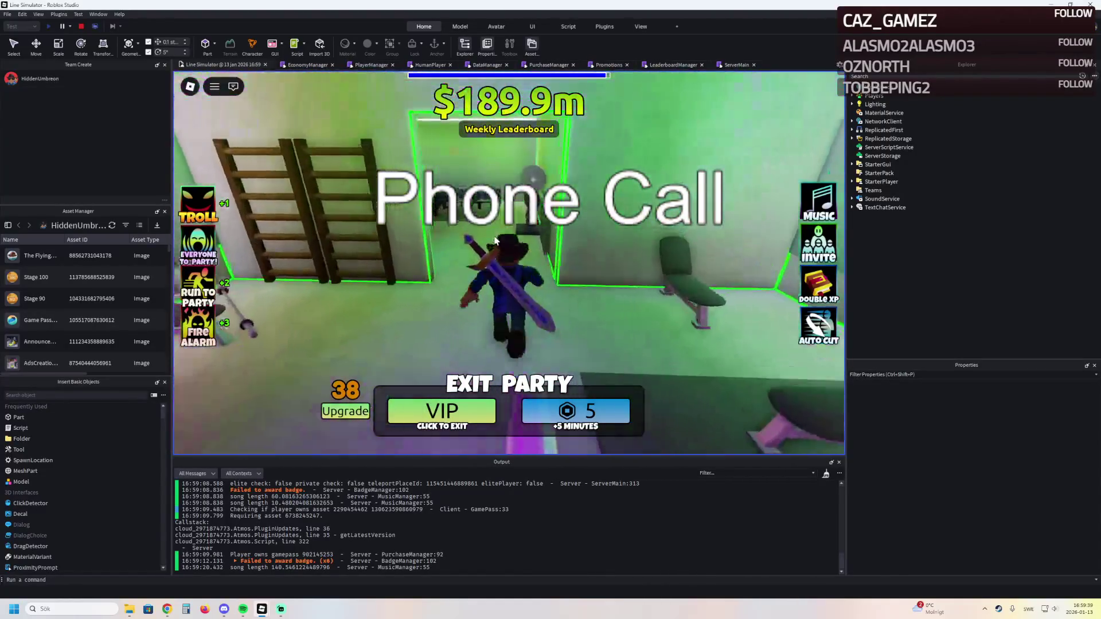
key(w)
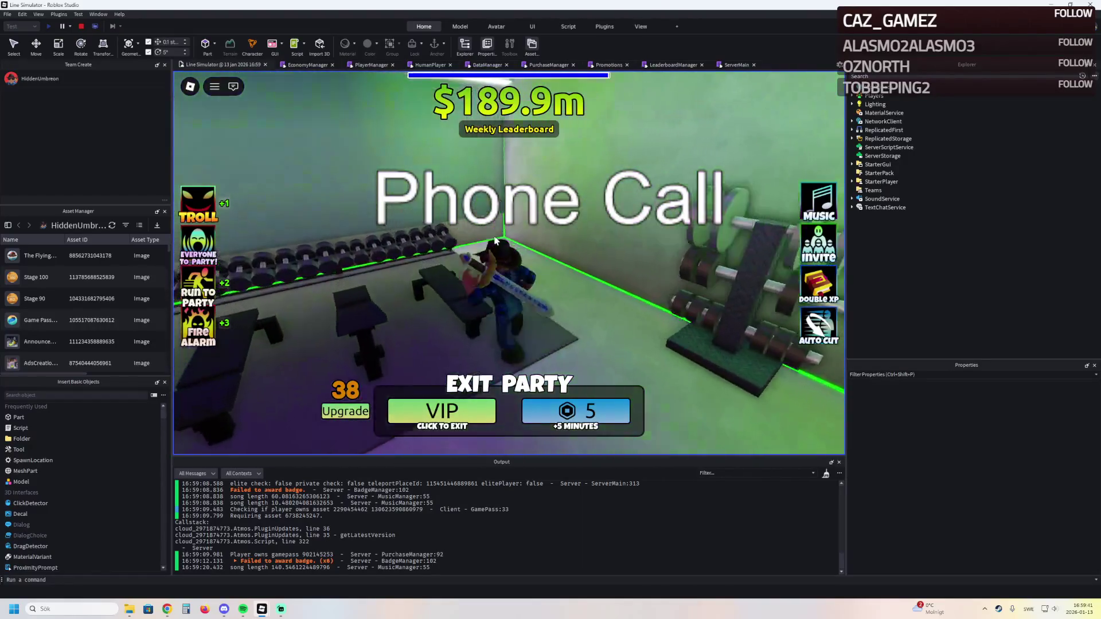
key(w)
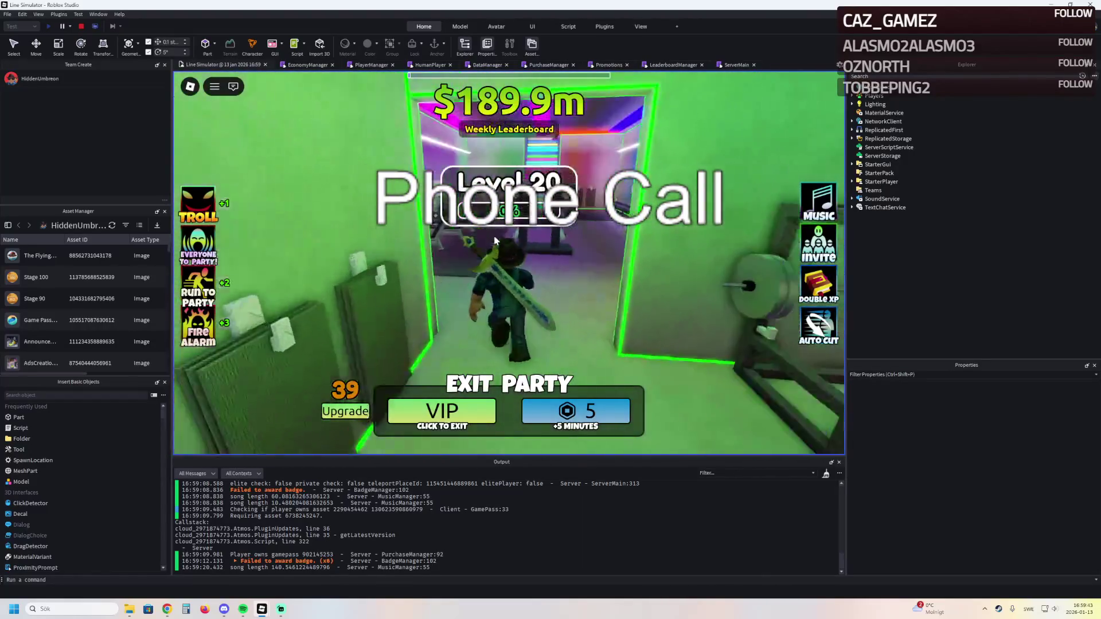
key(w)
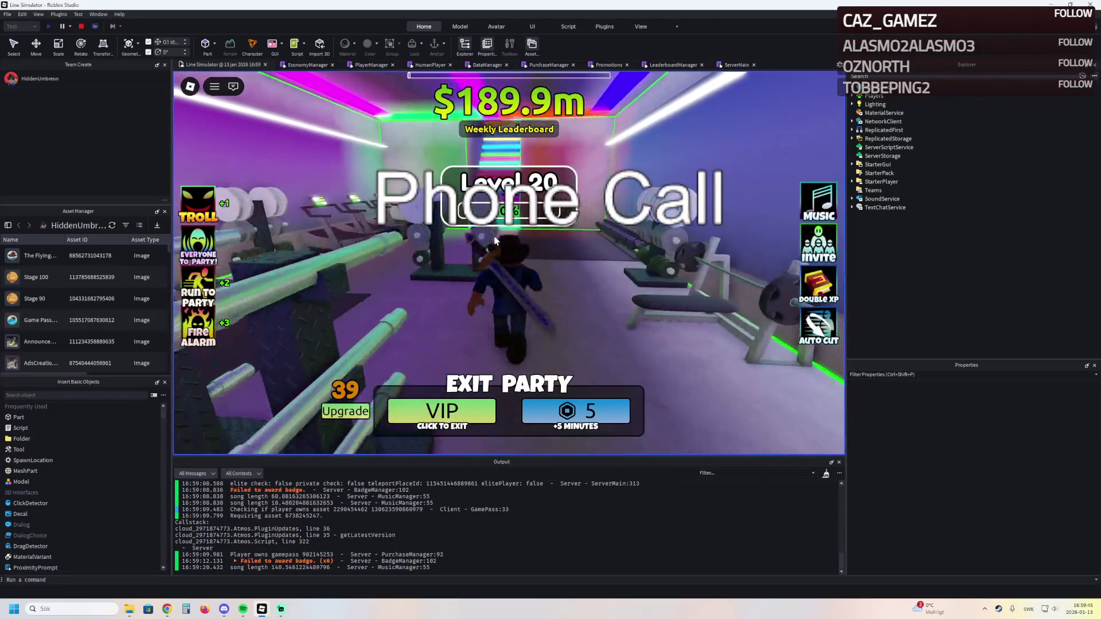
key(w)
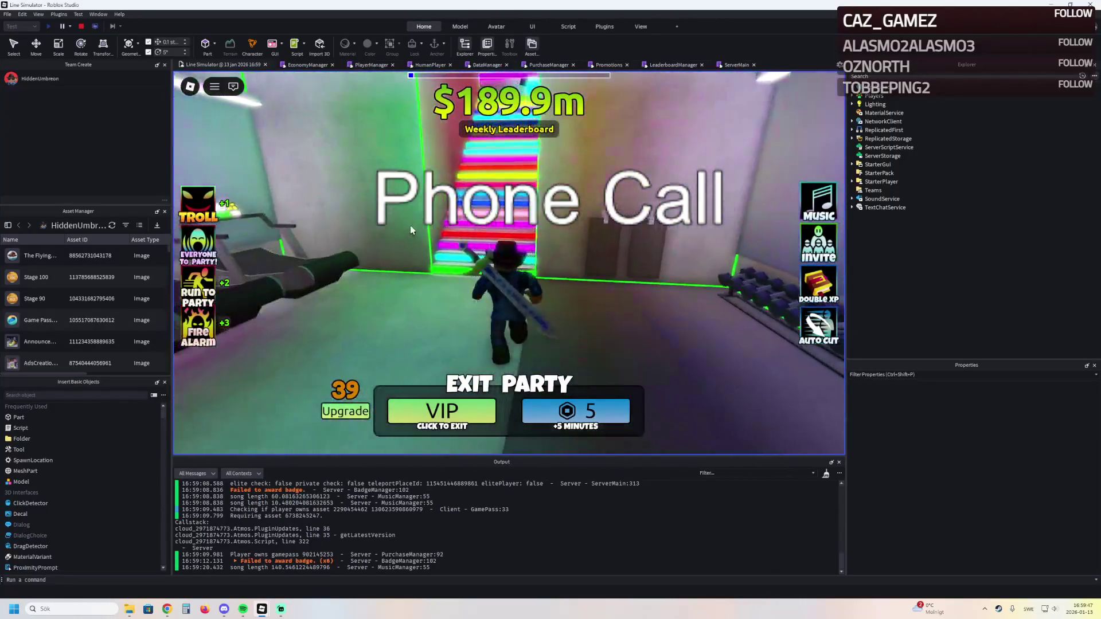
Continue past the Double XP pedestal and Top Donations wall, across the teal platform into the corridor
key(a)
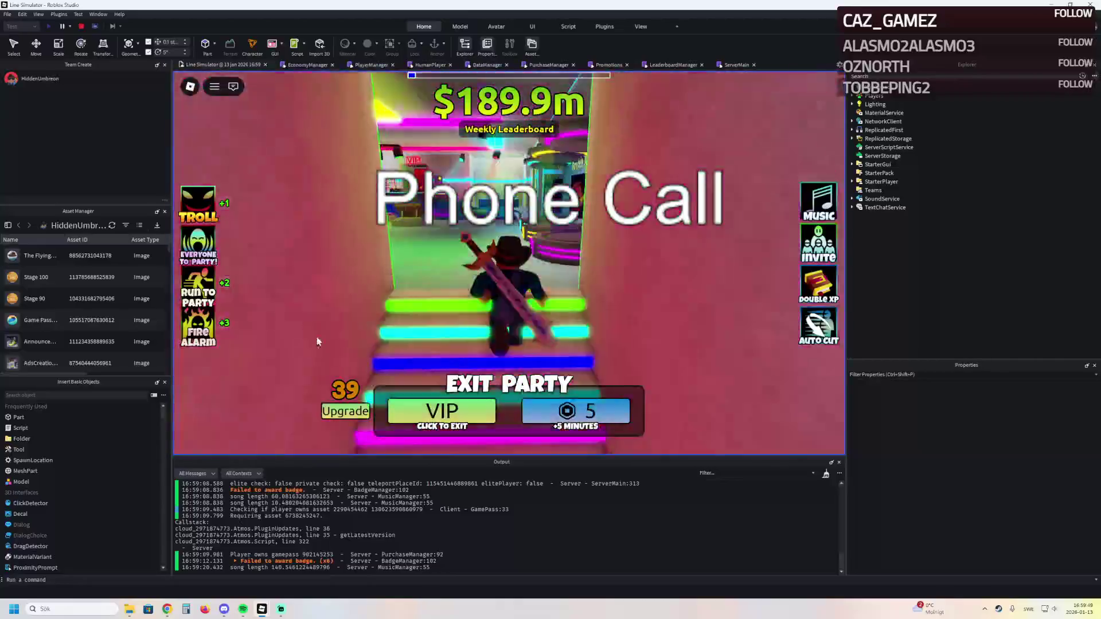
key(s)
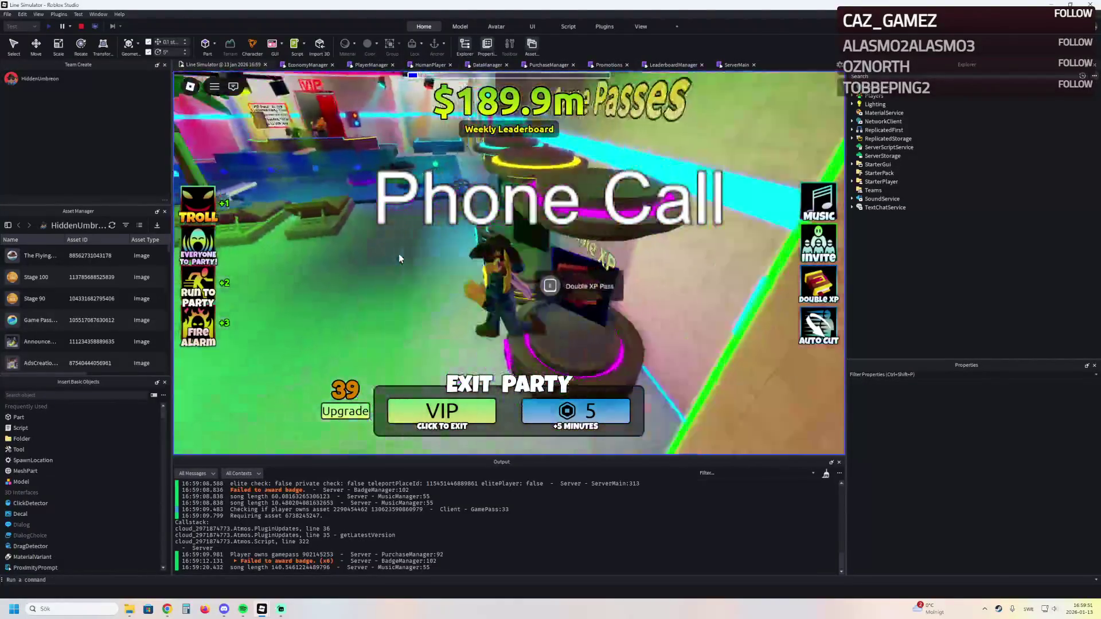
key(w)
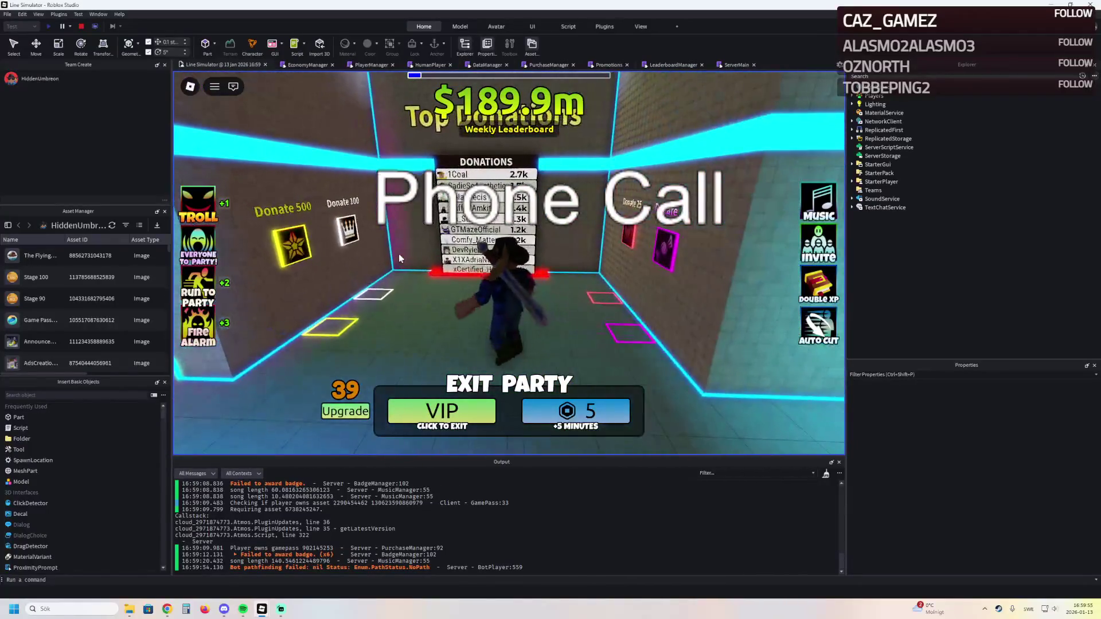
key(a)
key(w)
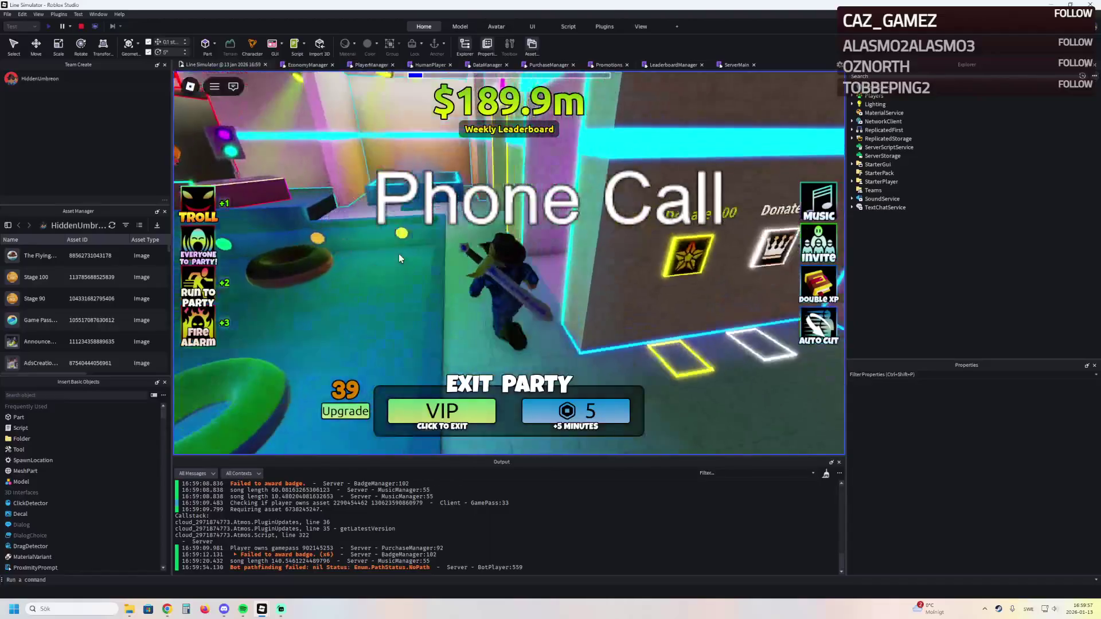
key(w)
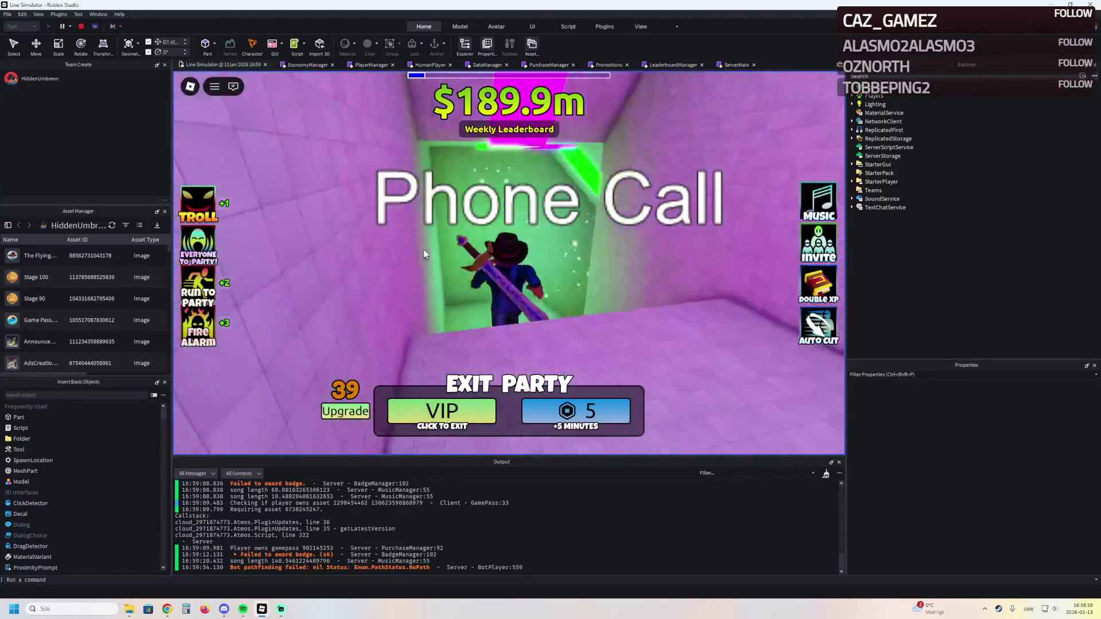
key(w)
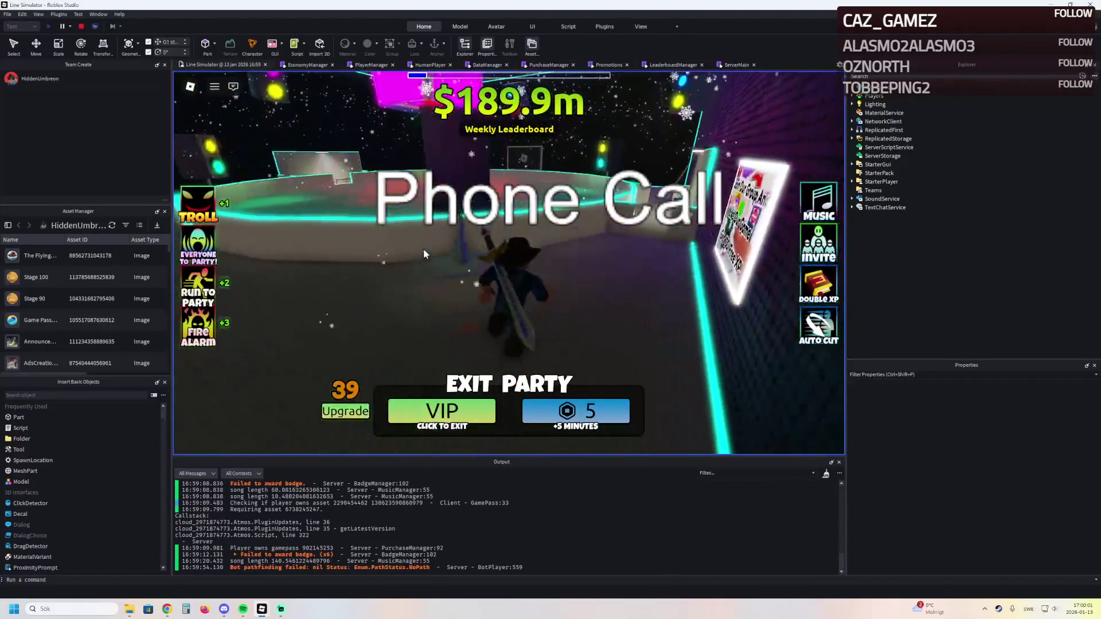
key(w)
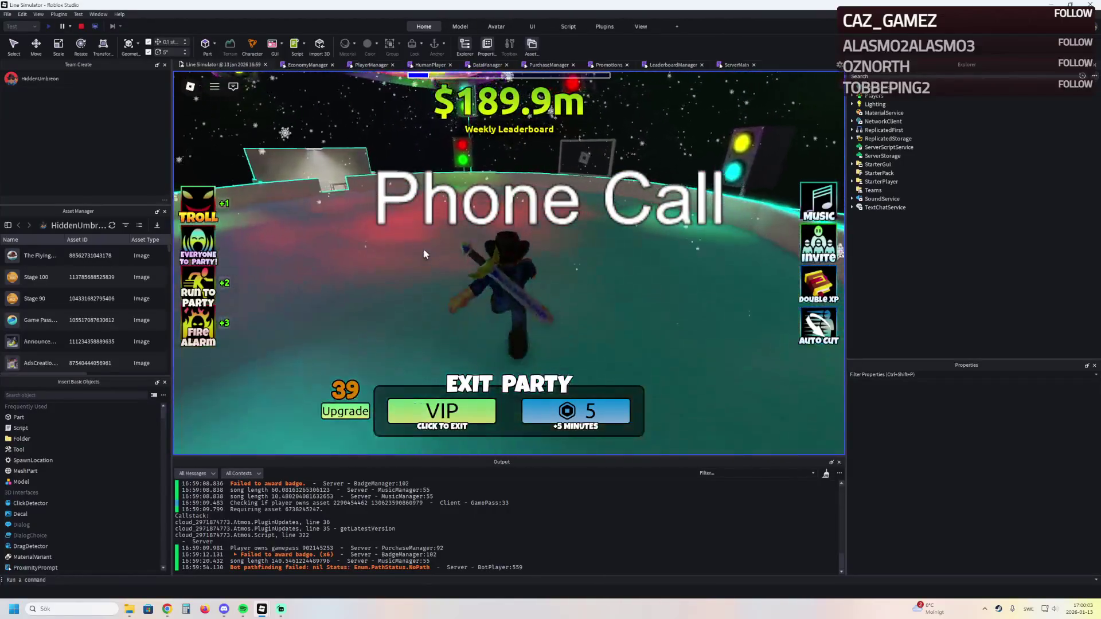
key(w)
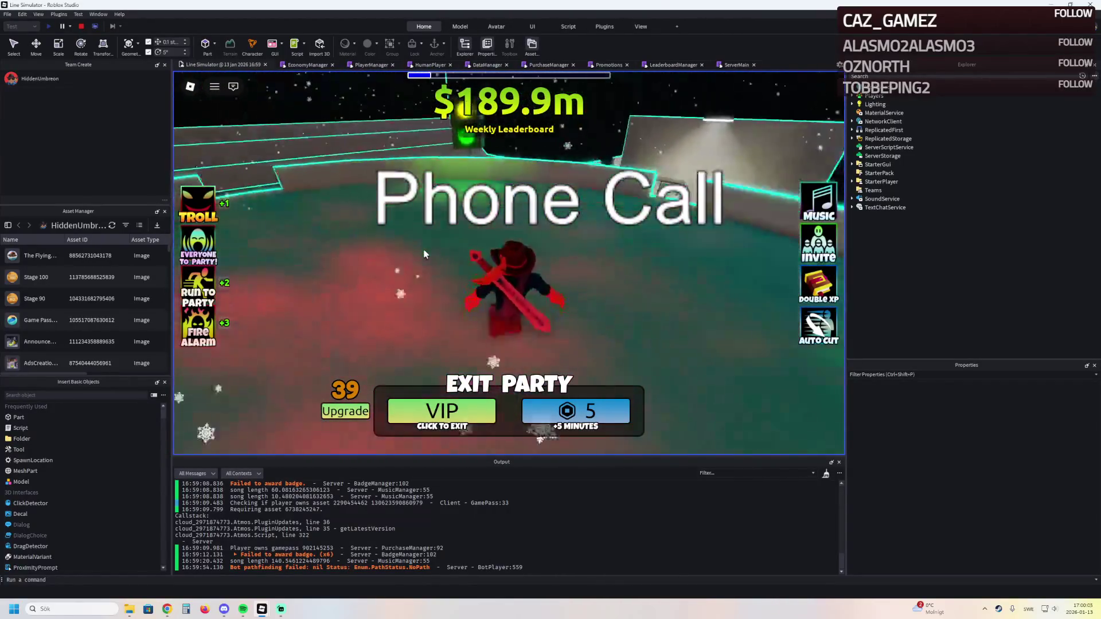
key(w)
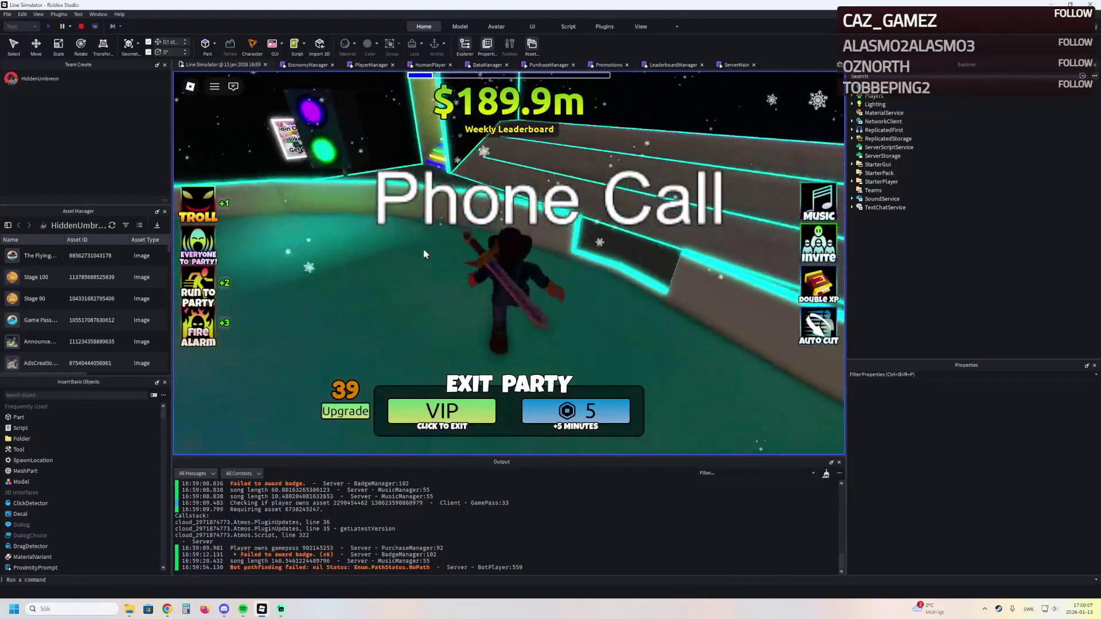
key(w)
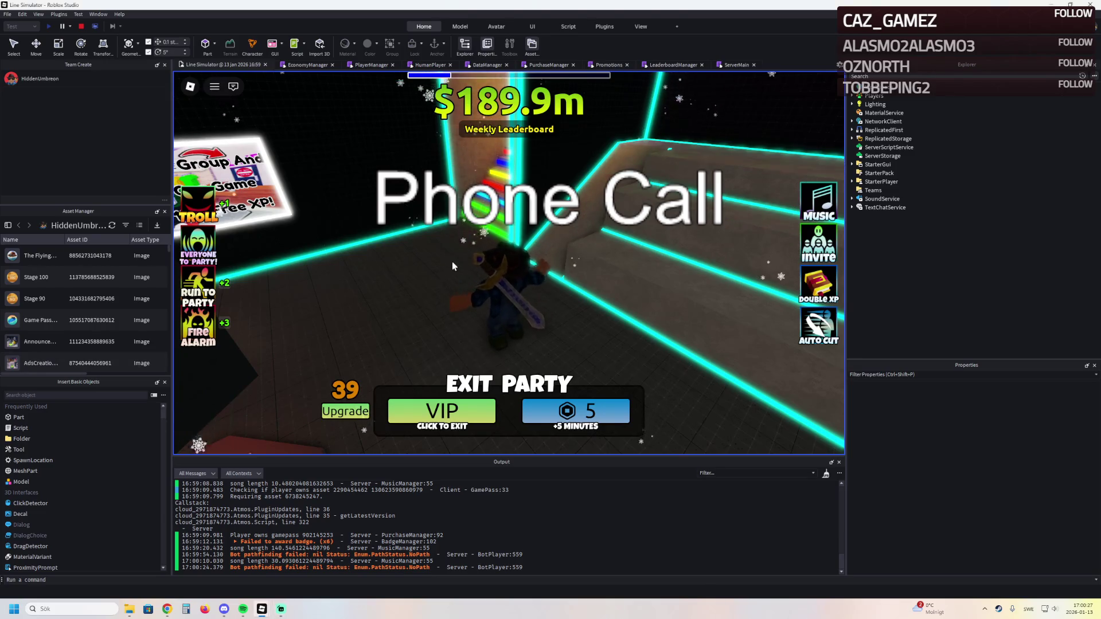
Run up and down the rainbow staircase into the neon room and across the dance floor
key(w)
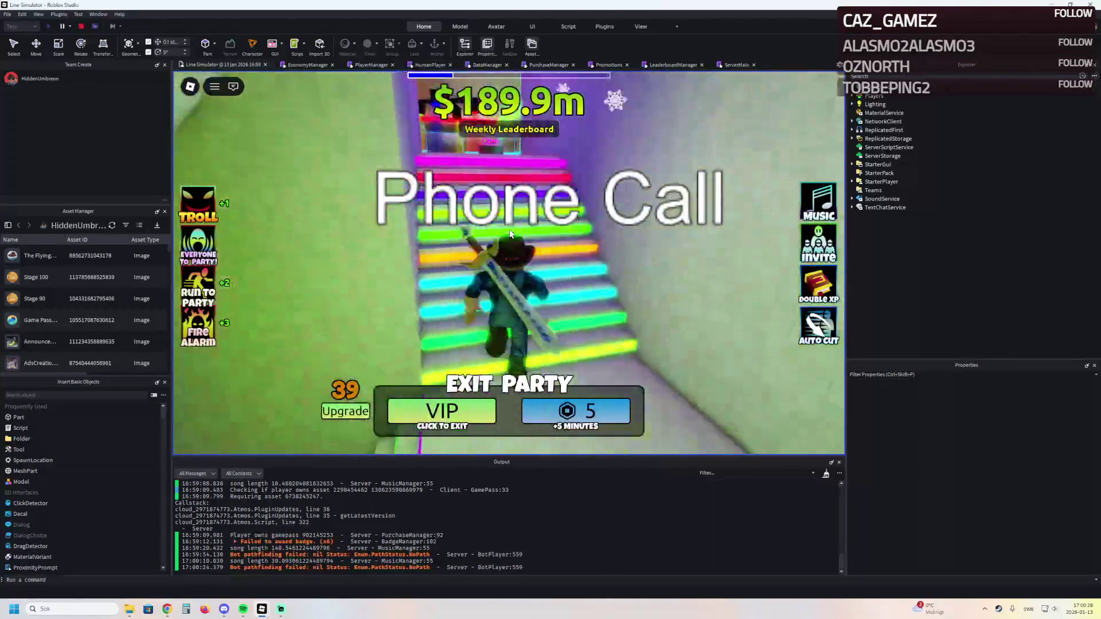
key(w)
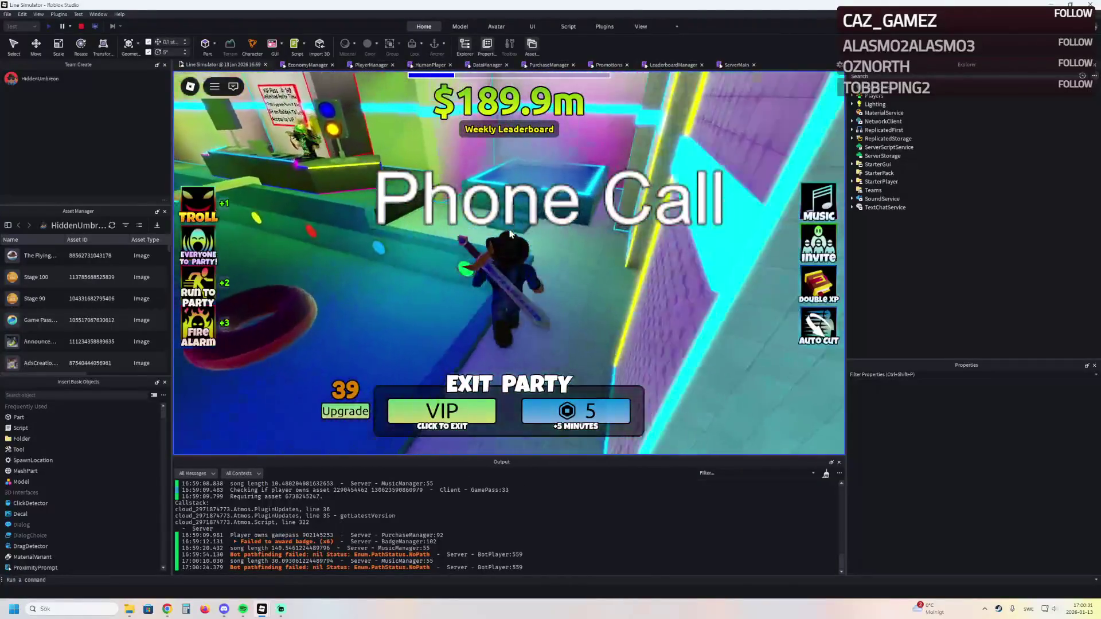
key(w)
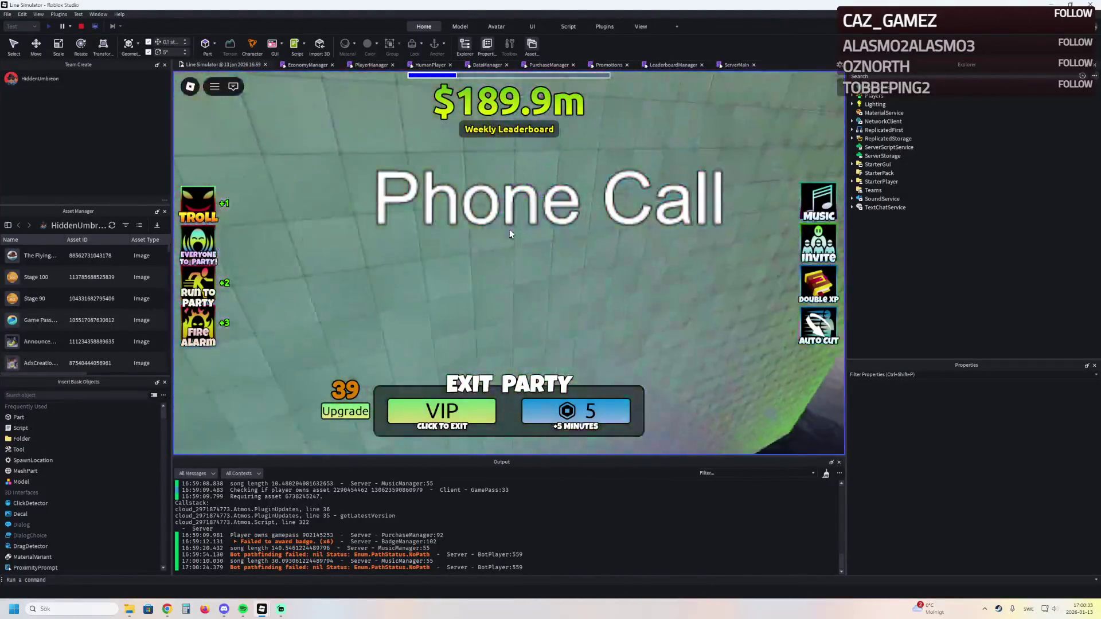
key(w)
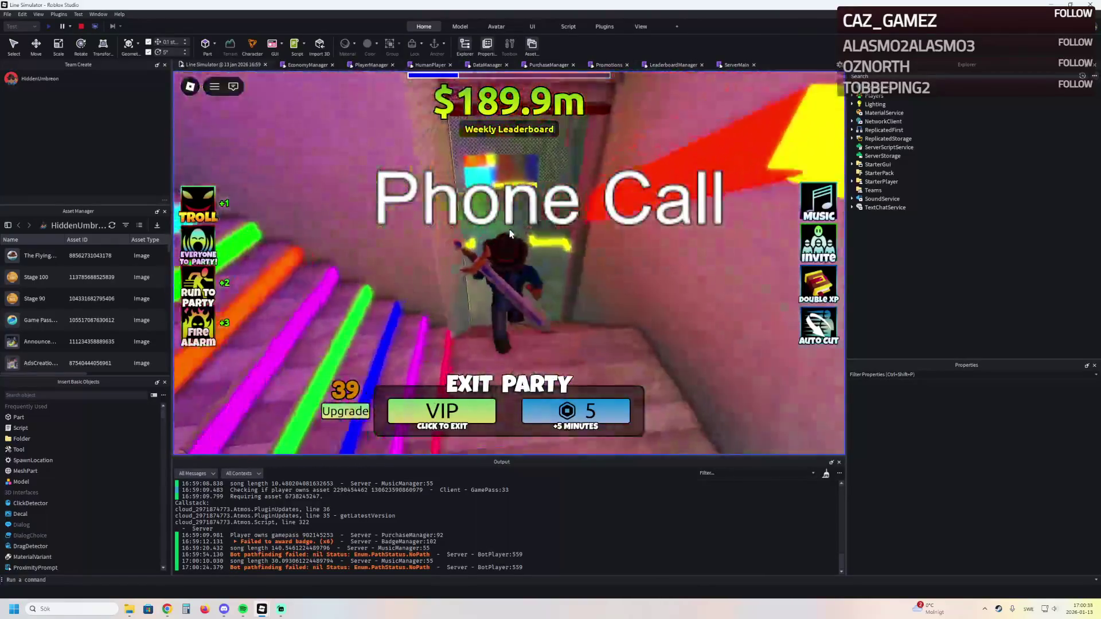
key(w)
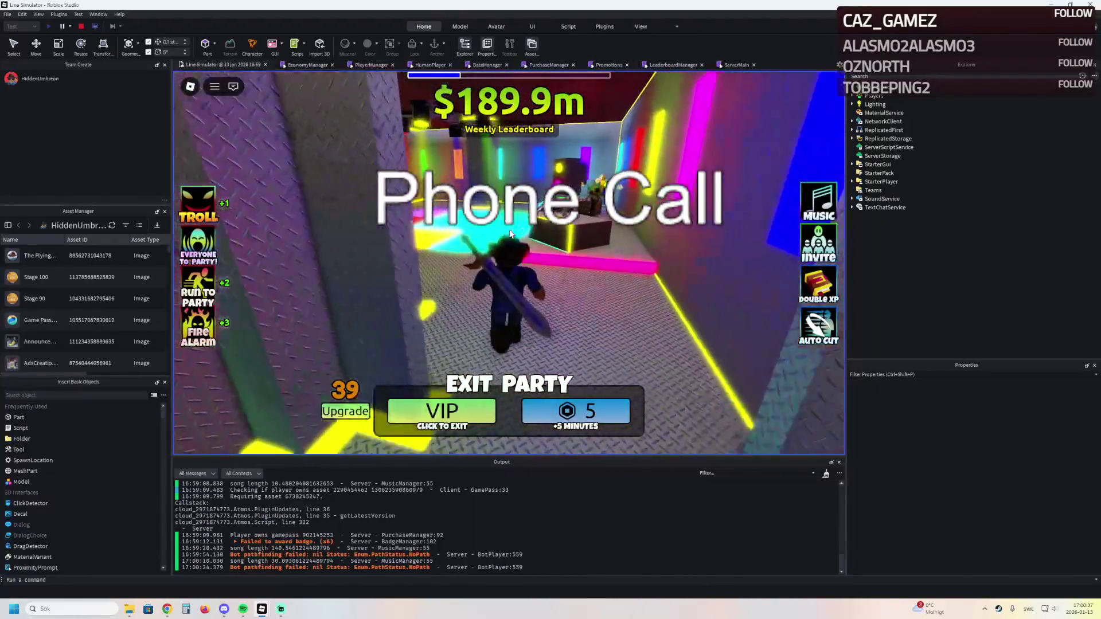
key(w)
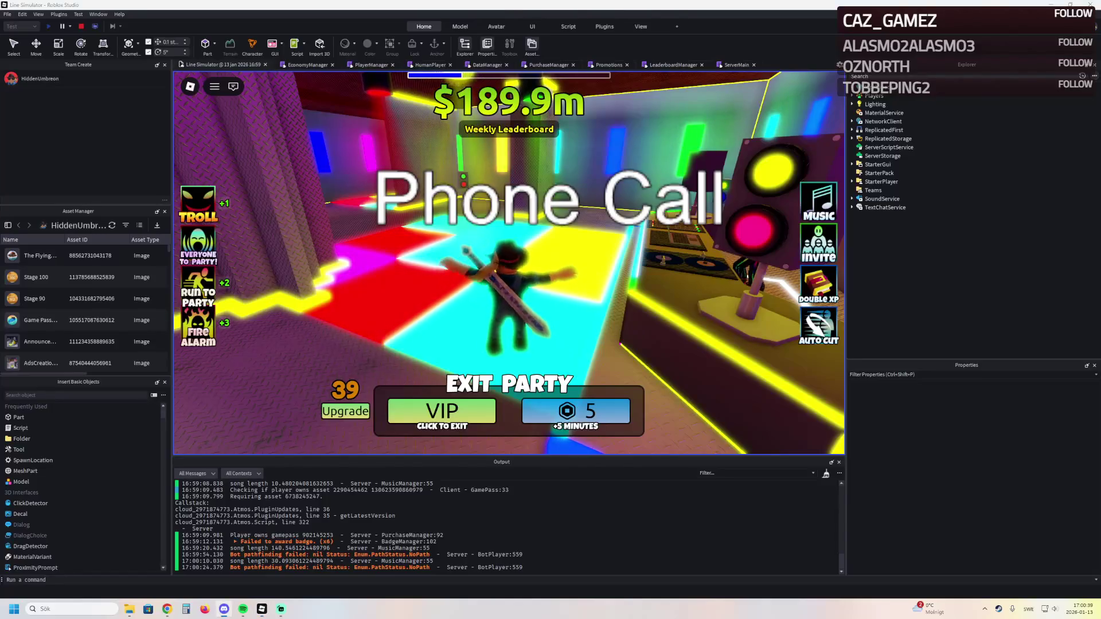
key(w)
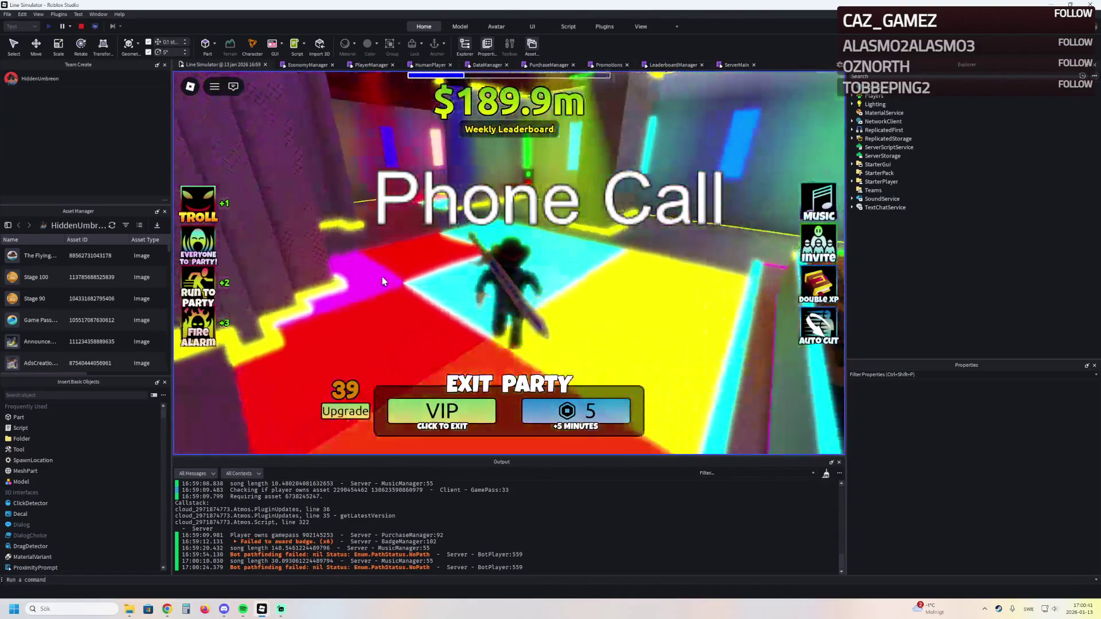
key(w)
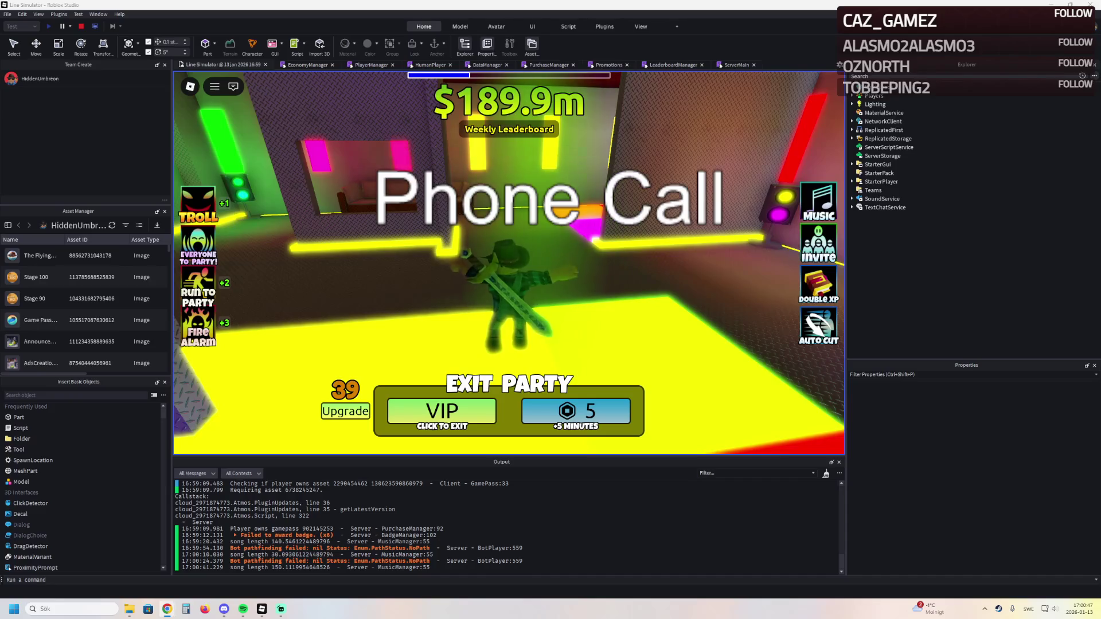
Snip a screenshot of the dance floor, then step off and open the Weekly Leaderboard
key(super+shift+s)
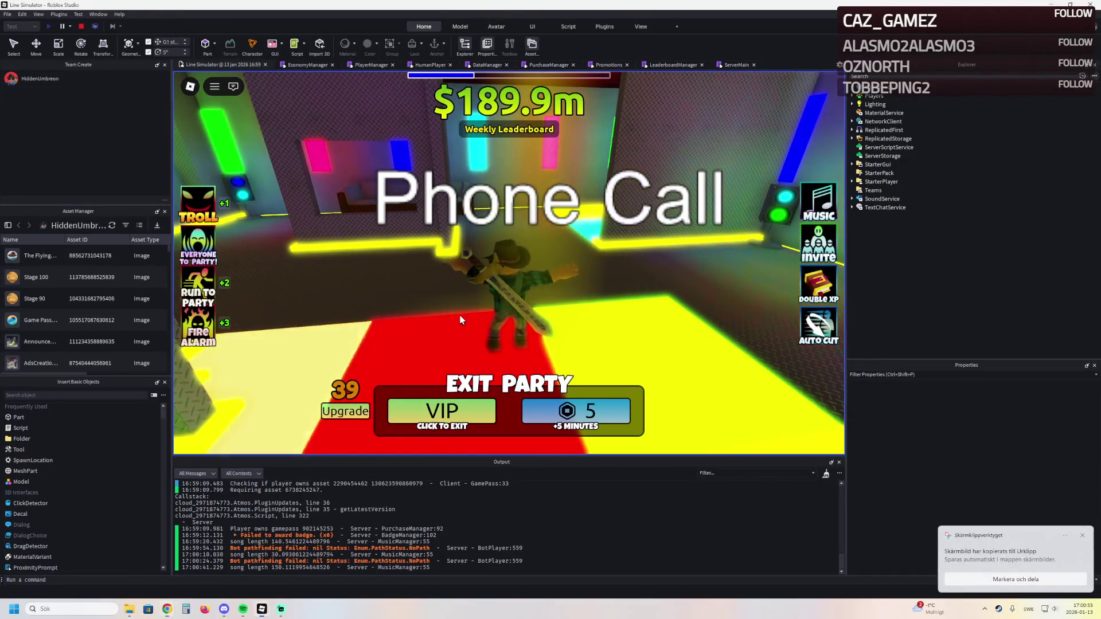
key(w)
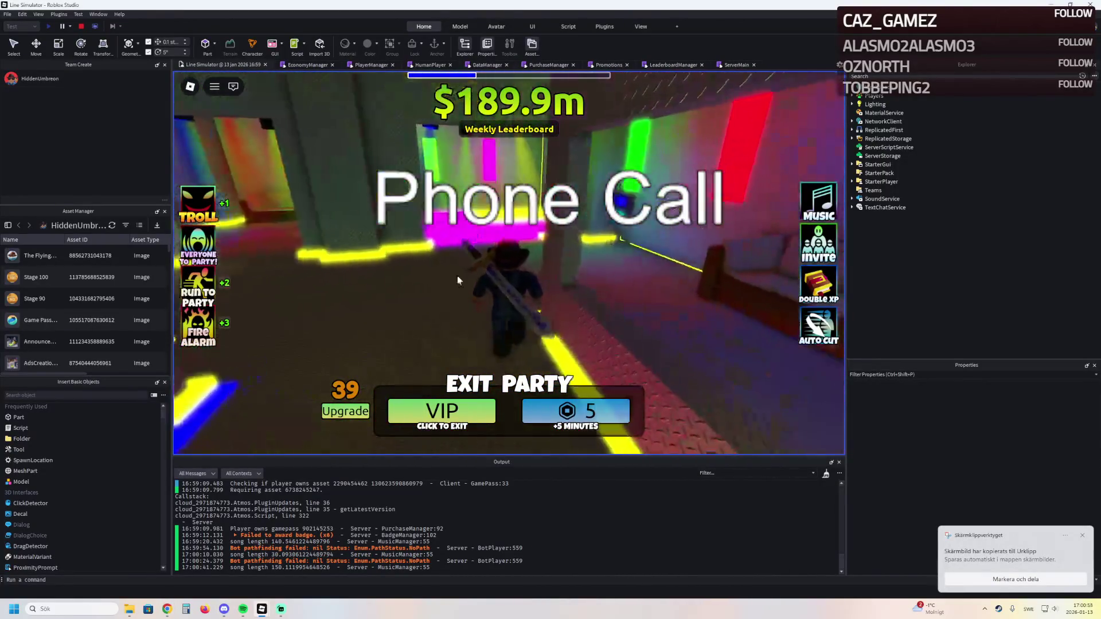
click(510, 130)
Close the Weekly Leaderboard panel, walk into the corridor and exit the party to the lobby
key(s)
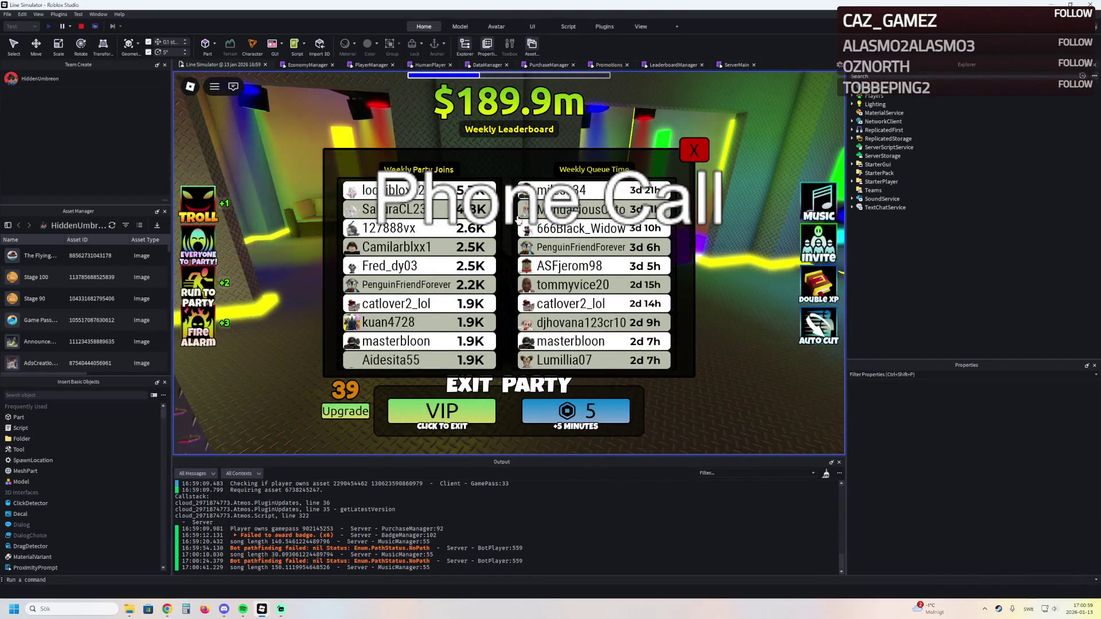
scroll(544, 212, down, 2)
scroll(573, 201, up, 2)
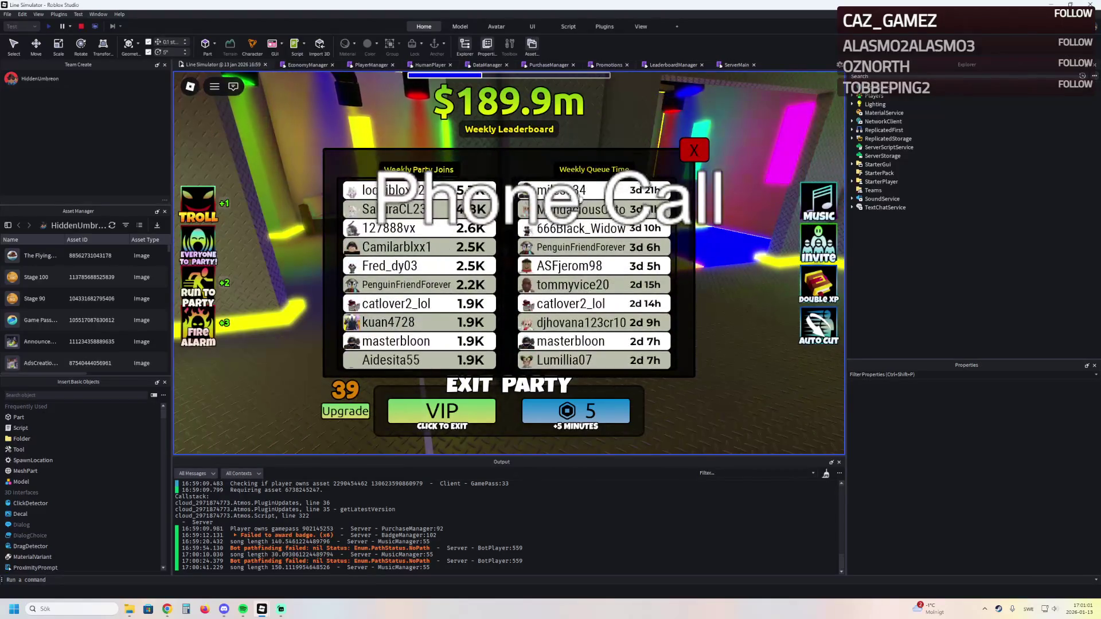
click(692, 154)
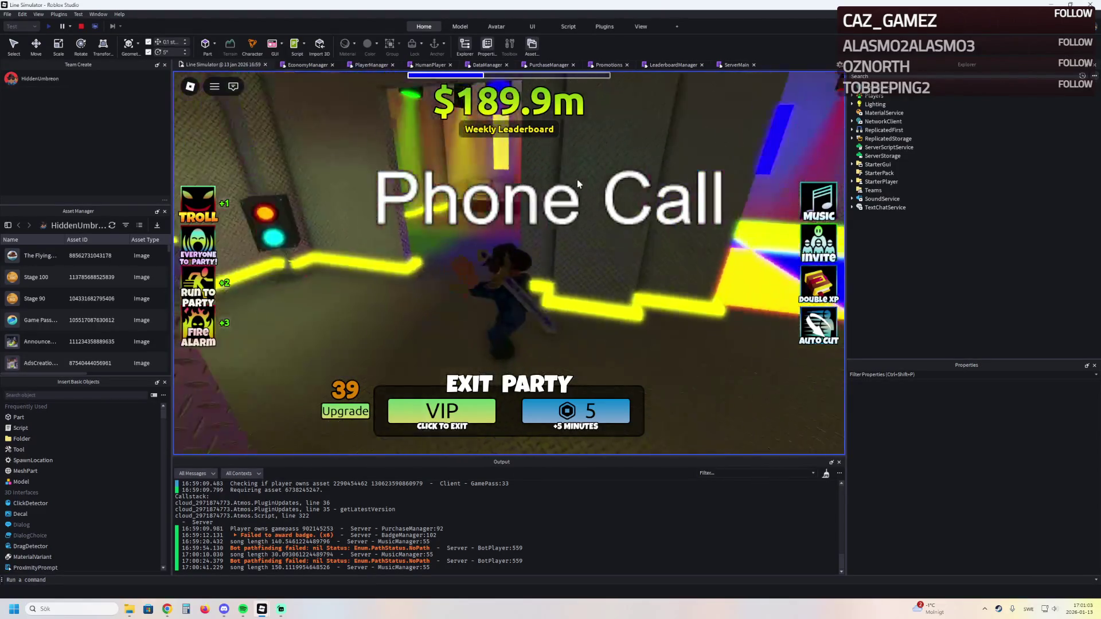
key(w)
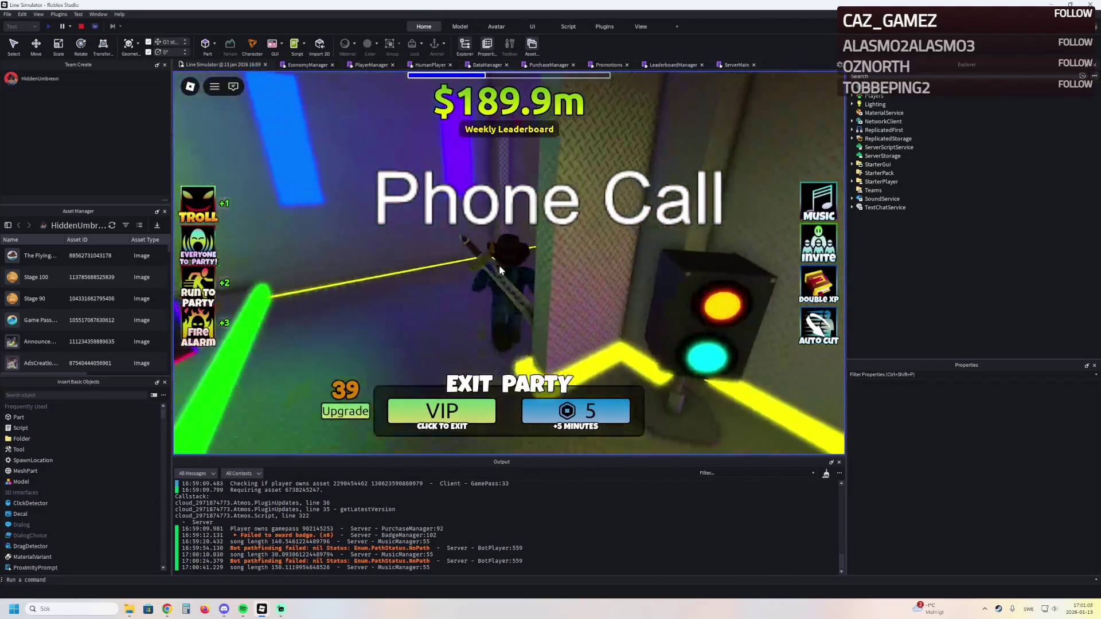
click(442, 411)
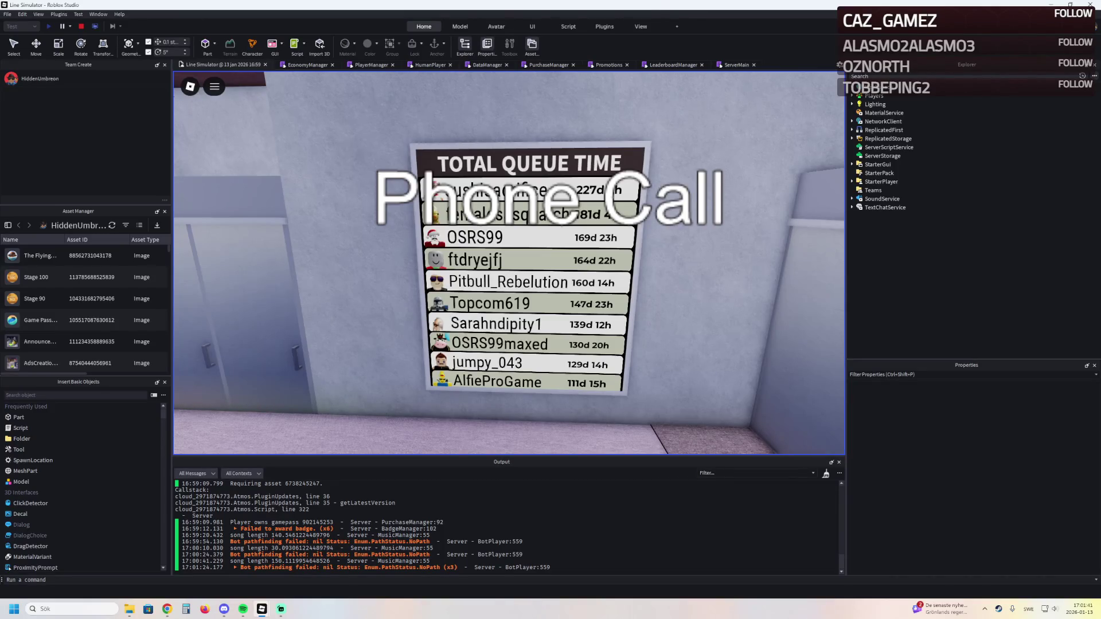
key(super)
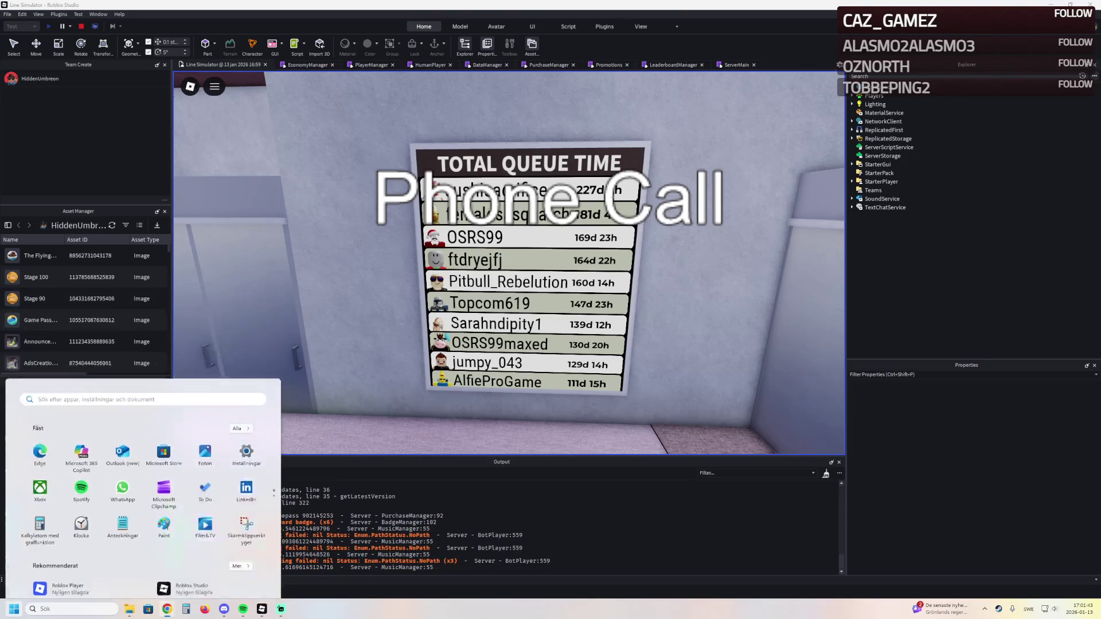
key(super)
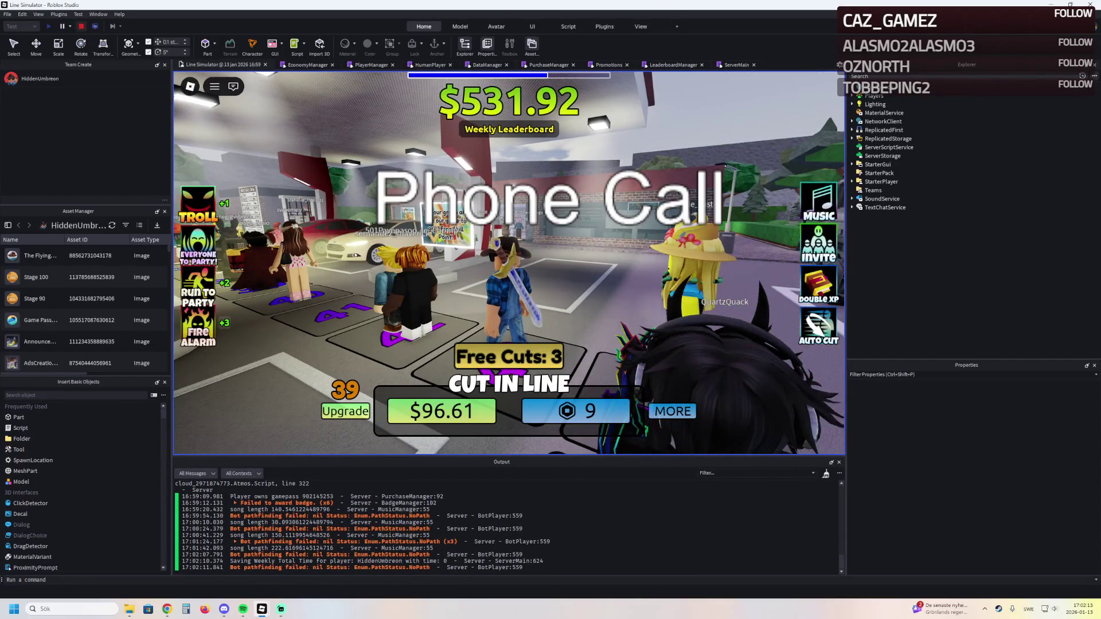
Stop the running Line Simulator playtest with Shift+F5
key(shift+F5)
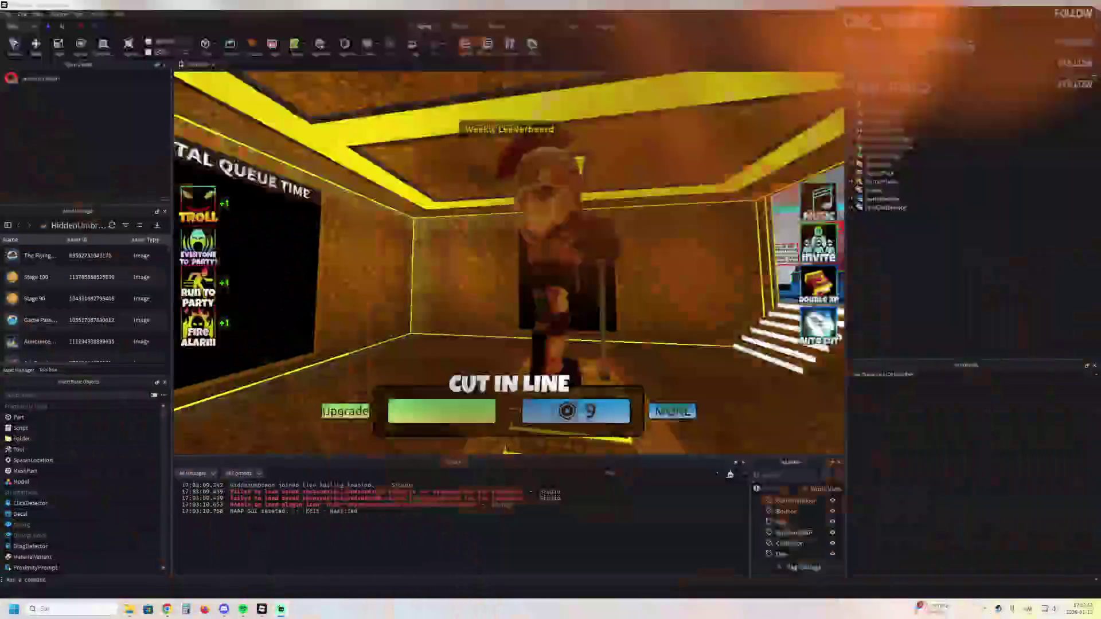
Explore the ProdBuild neon lobby past the Merch, Explore Our Games wall, Obby sign and DISCO doors
key(d)
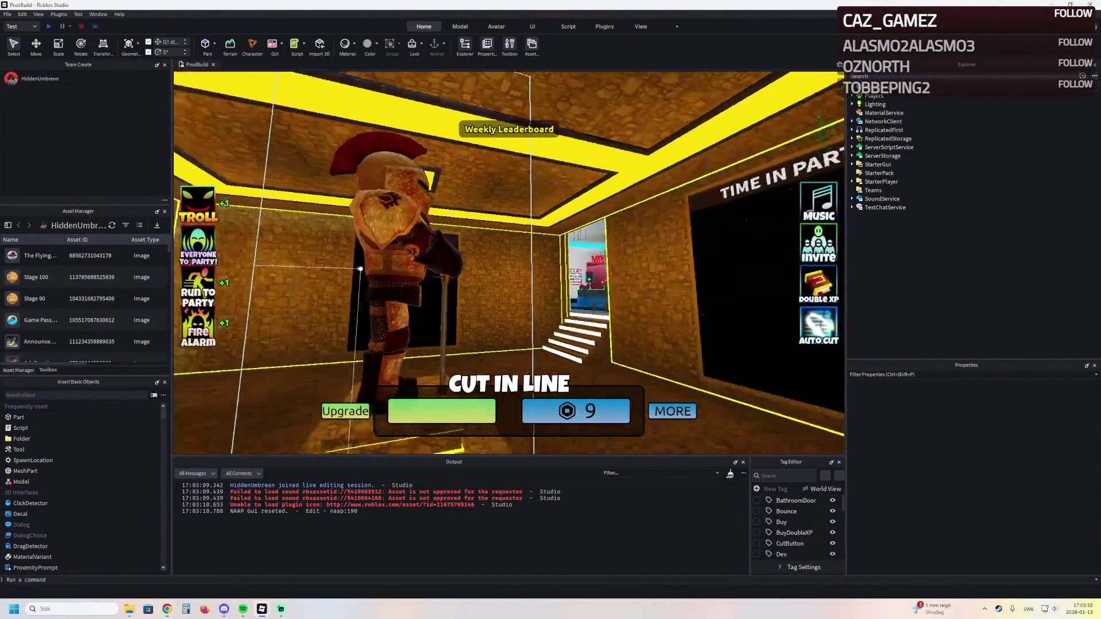
key(w)
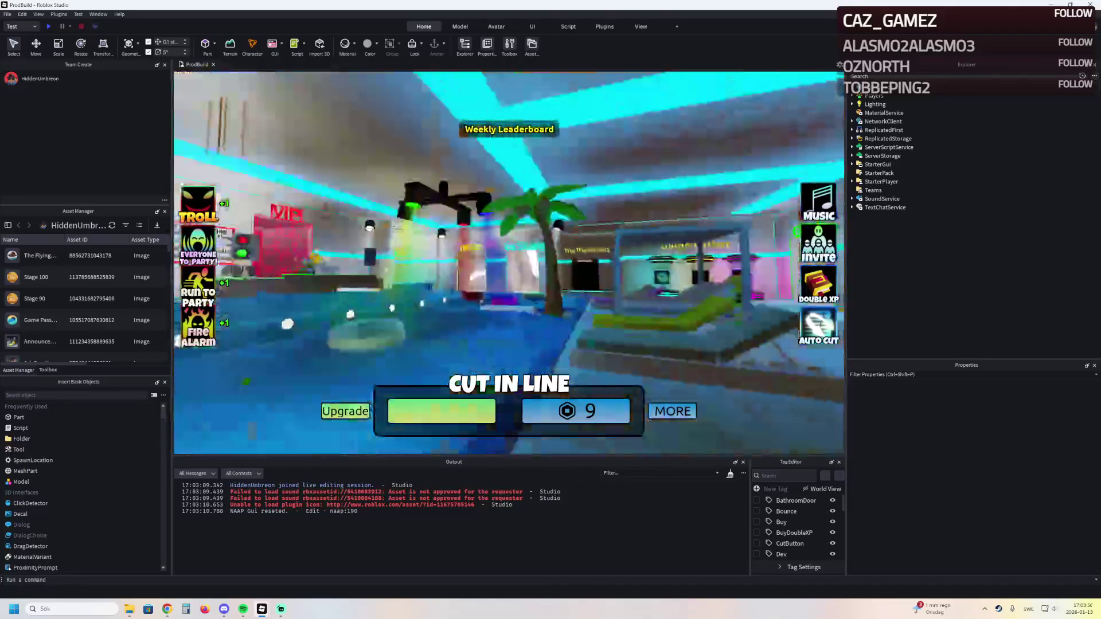
key(w)
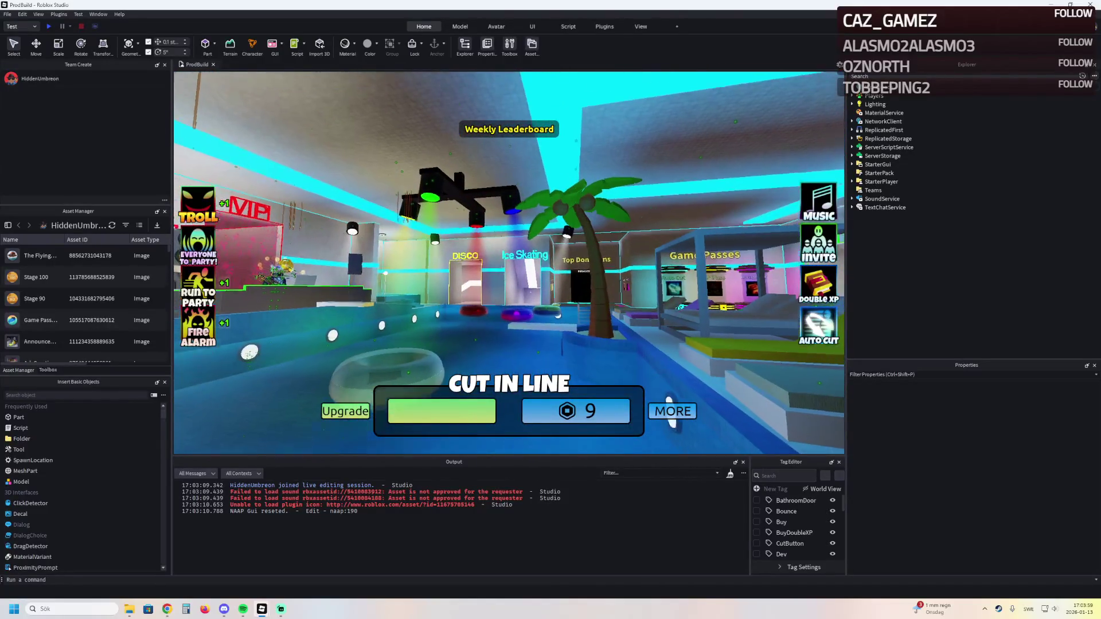
key(d)
key(a)
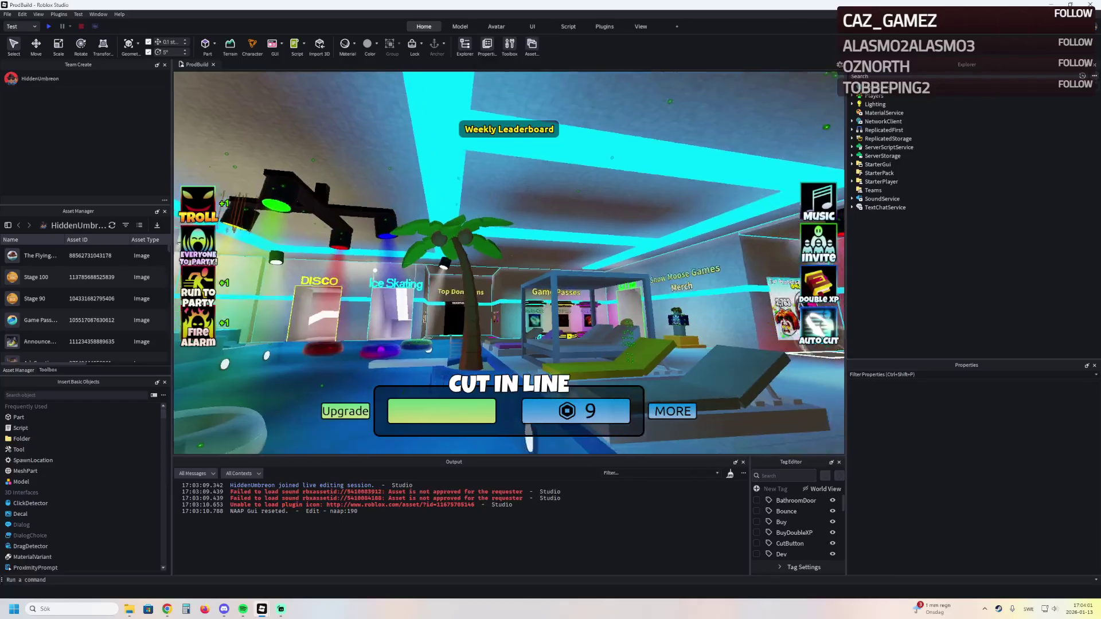
key(w)
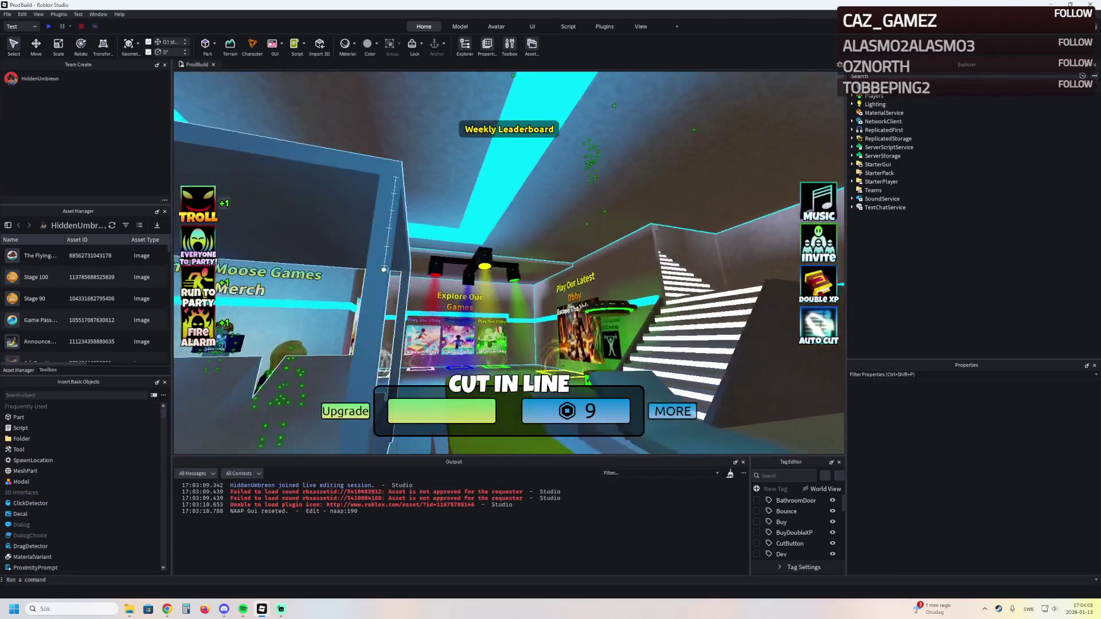
key(a)
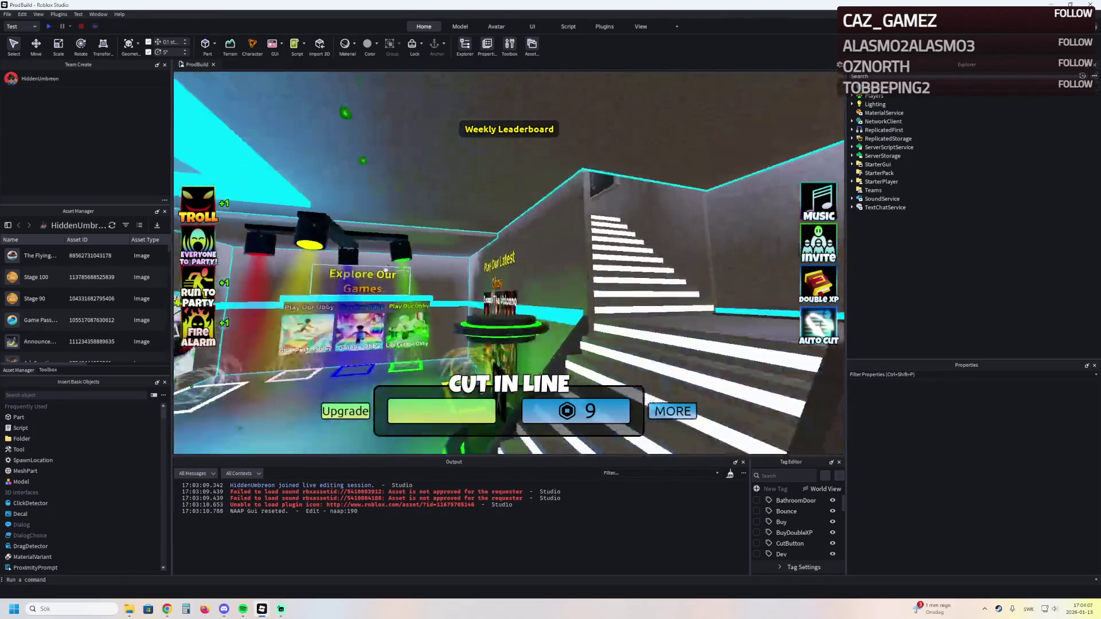
key(w)
key(d)
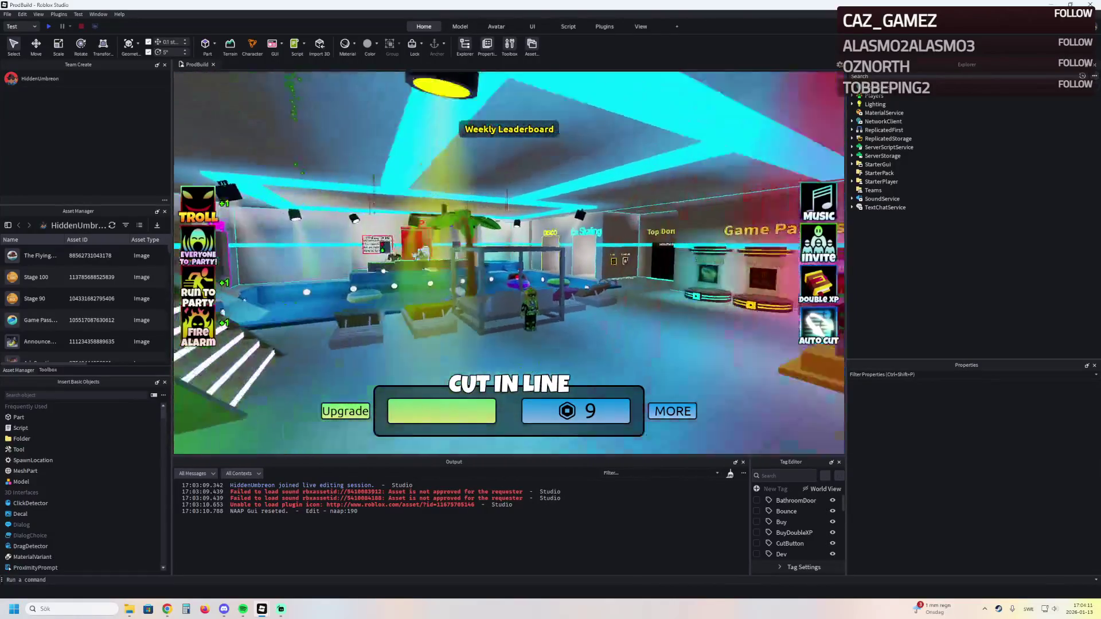
key(a)
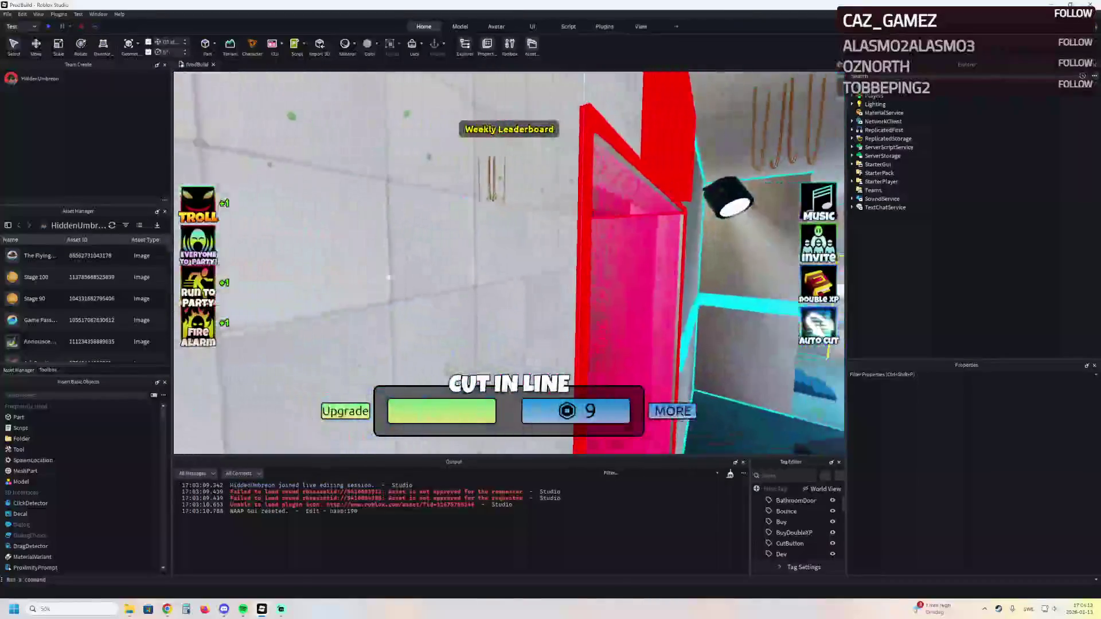
key(d)
Briefly check the browser, then walk into the disco room and bring up the Model tab
key(alt+Tab)
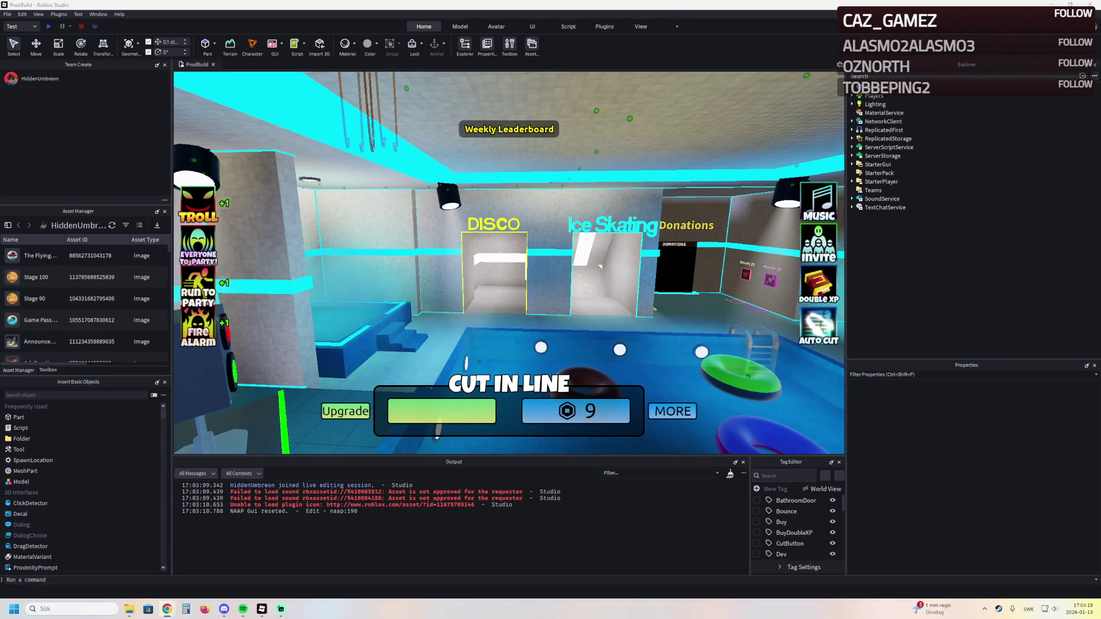
key(alt+Tab)
key(d)
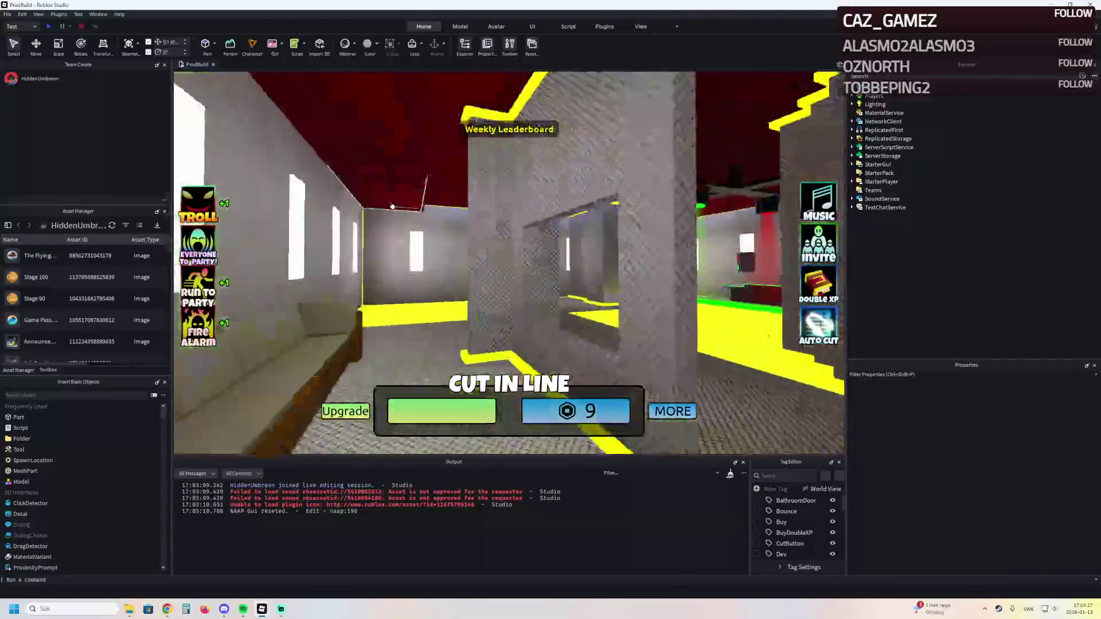
key(w)
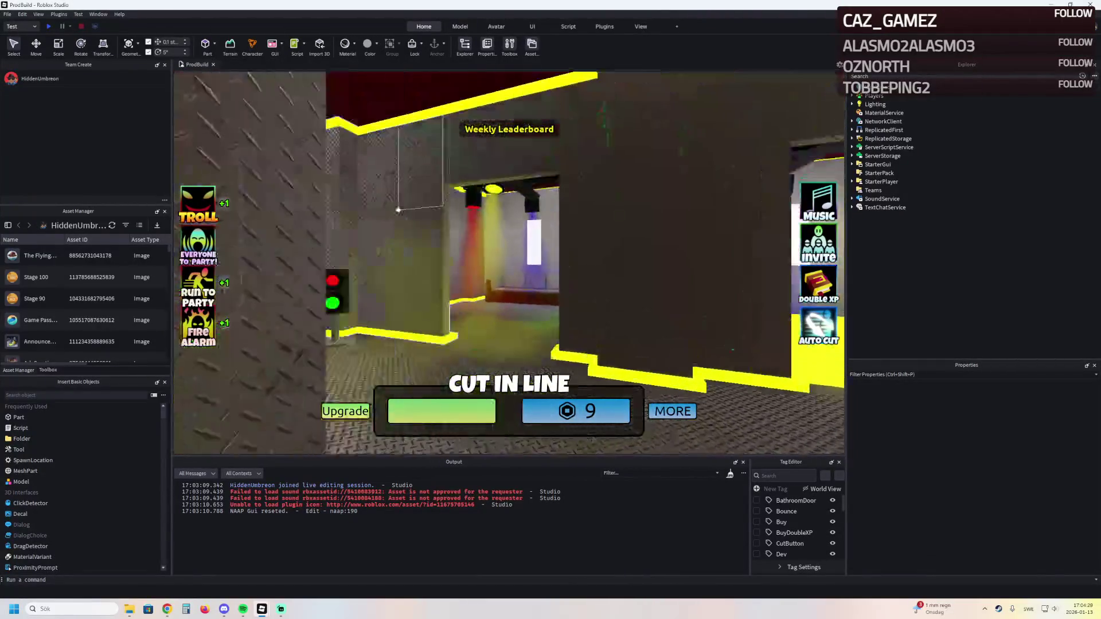
key(w)
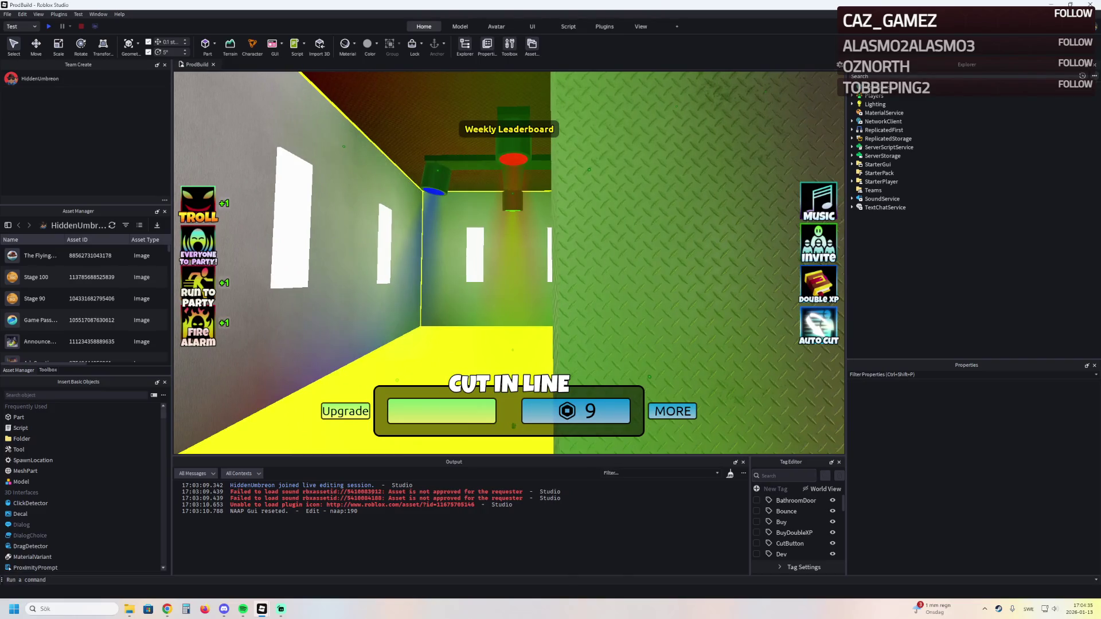
click(460, 26)
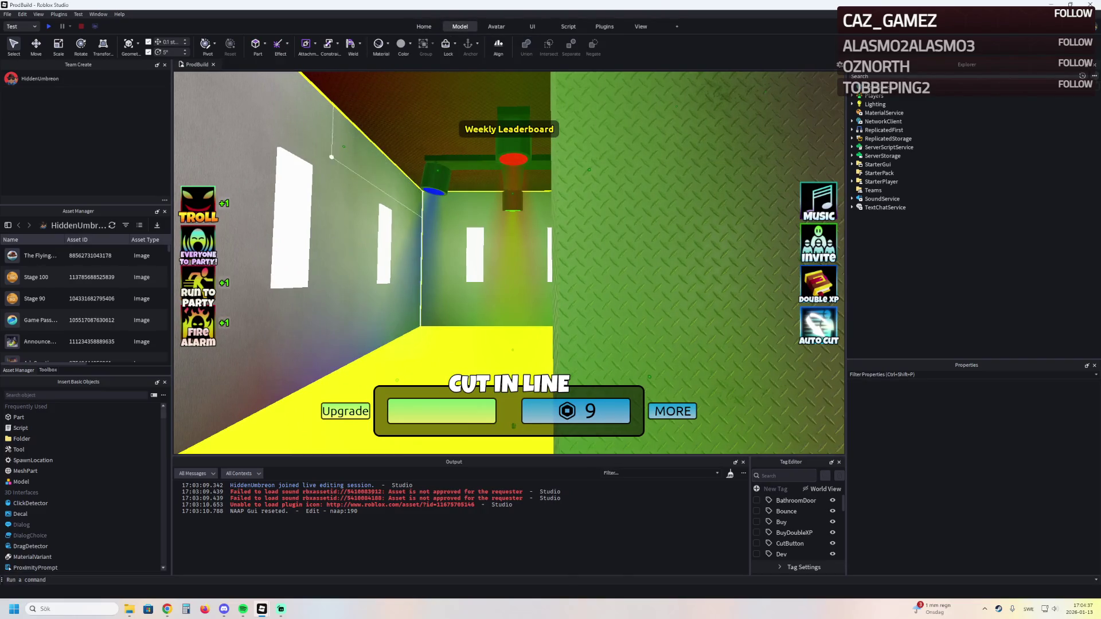
Walk toward the cyan staircase and Explore Our Games display, then stop the ProdBuild playtest
key(a)
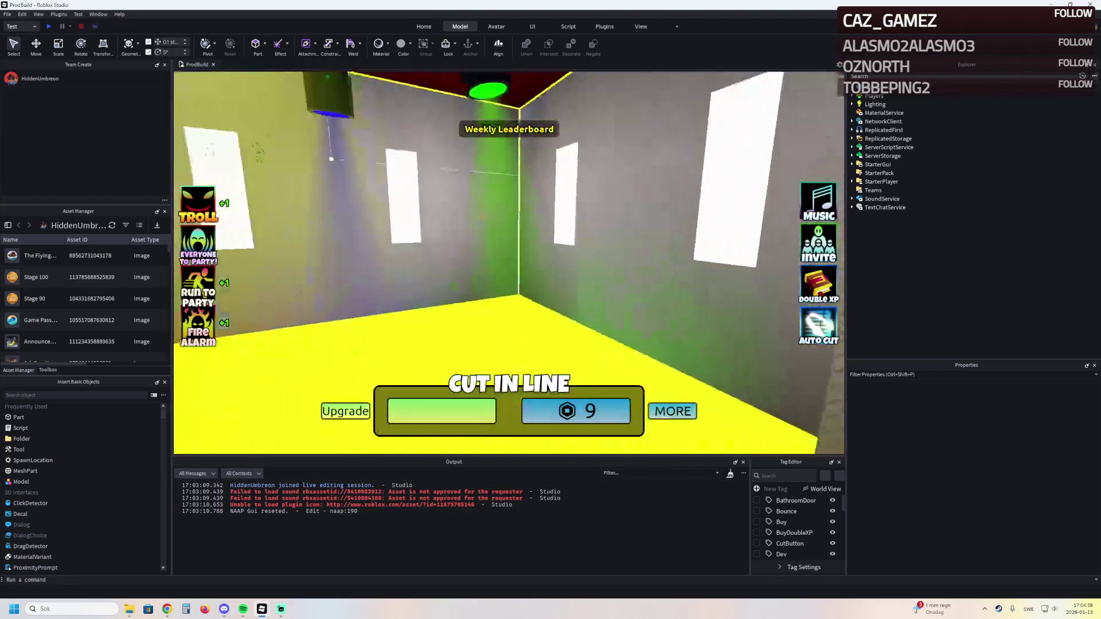
key(w)
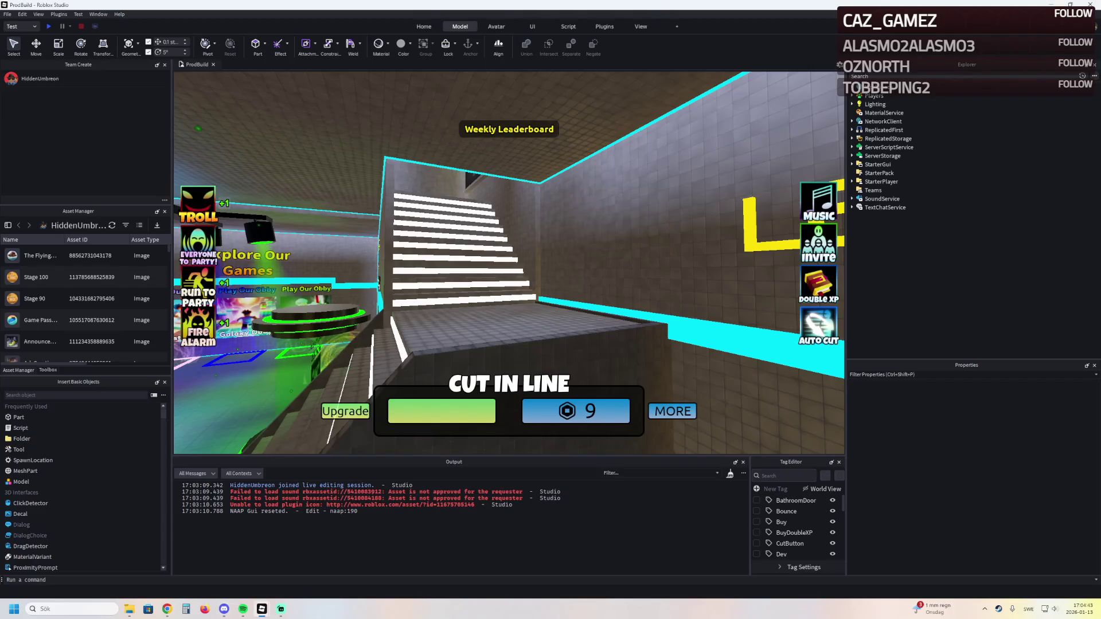
key(a)
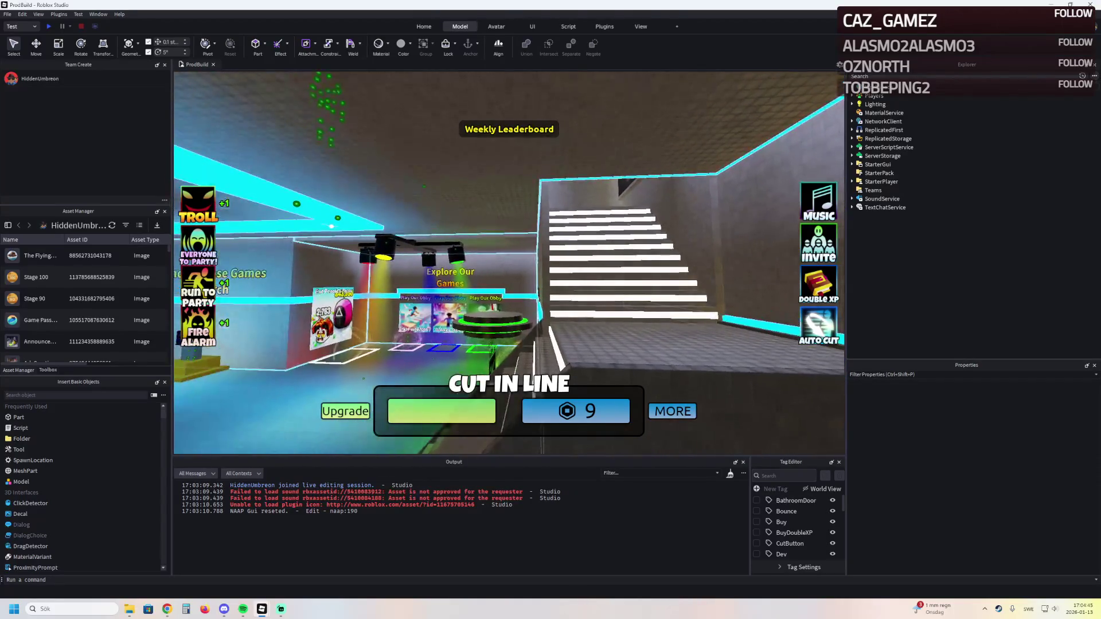
key(a)
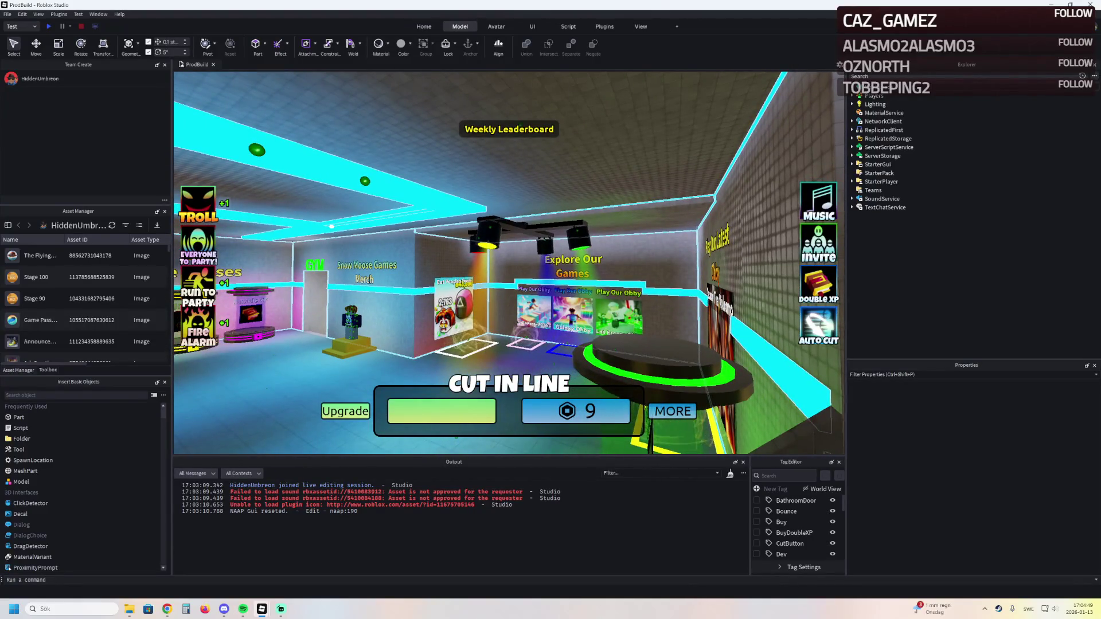
key(w)
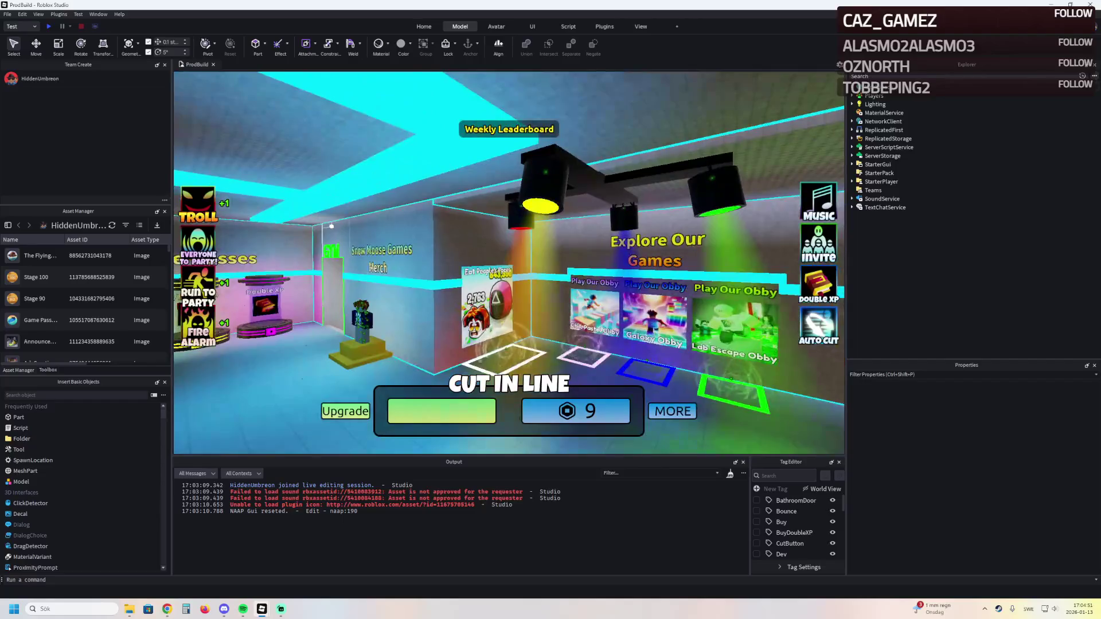
key(w)
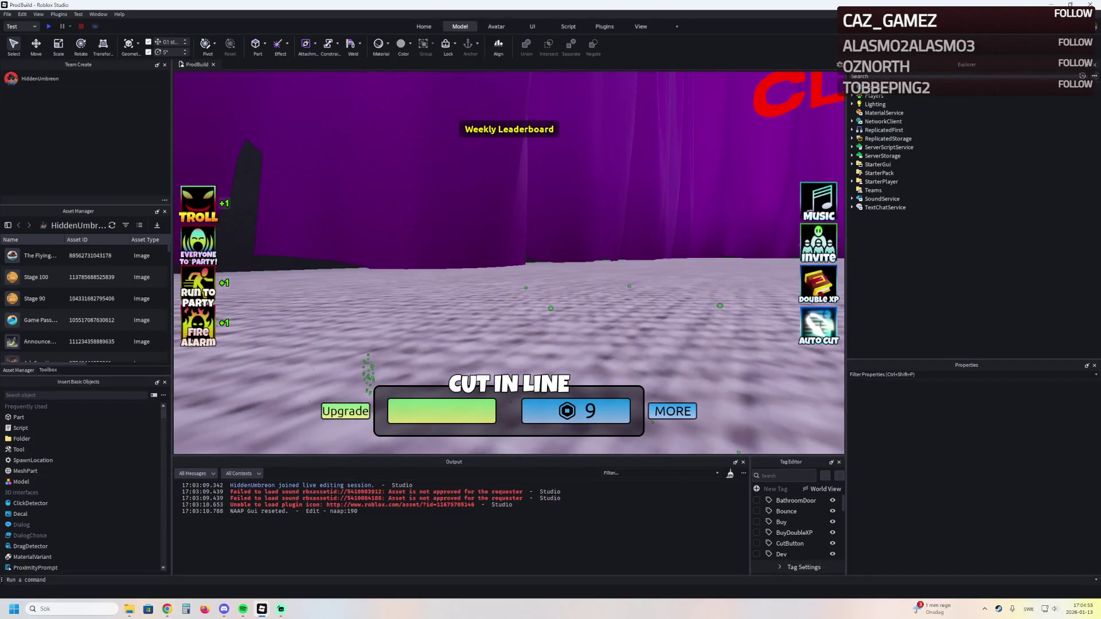
key(shift+F5)
key(Right)
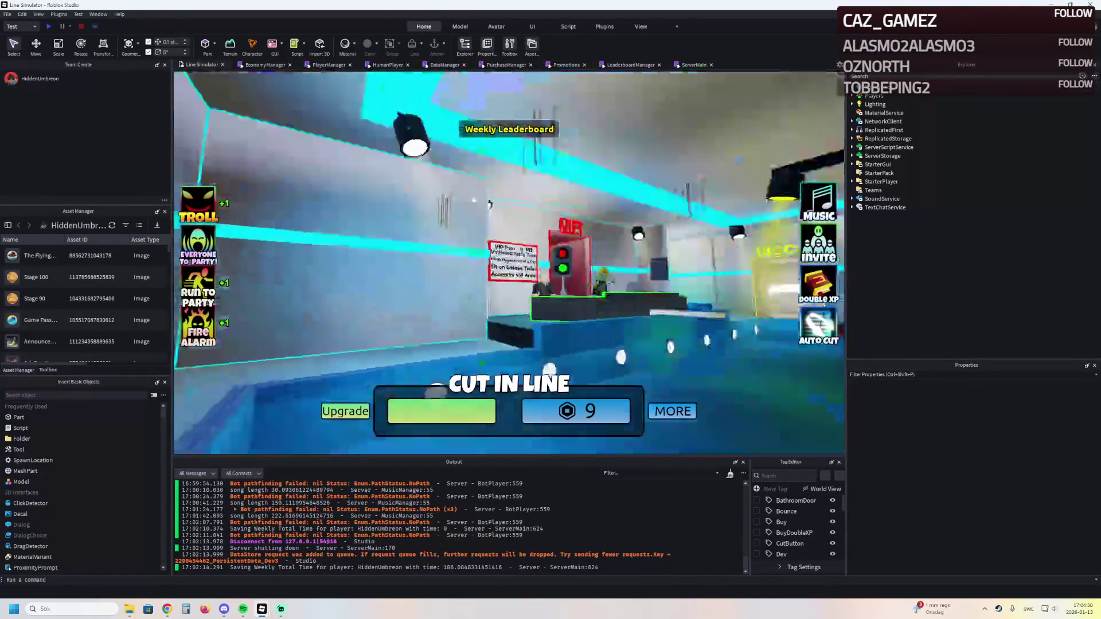
Turn the view toward the Game Passes pedestals, then close the Line Simulator place
key(Left)
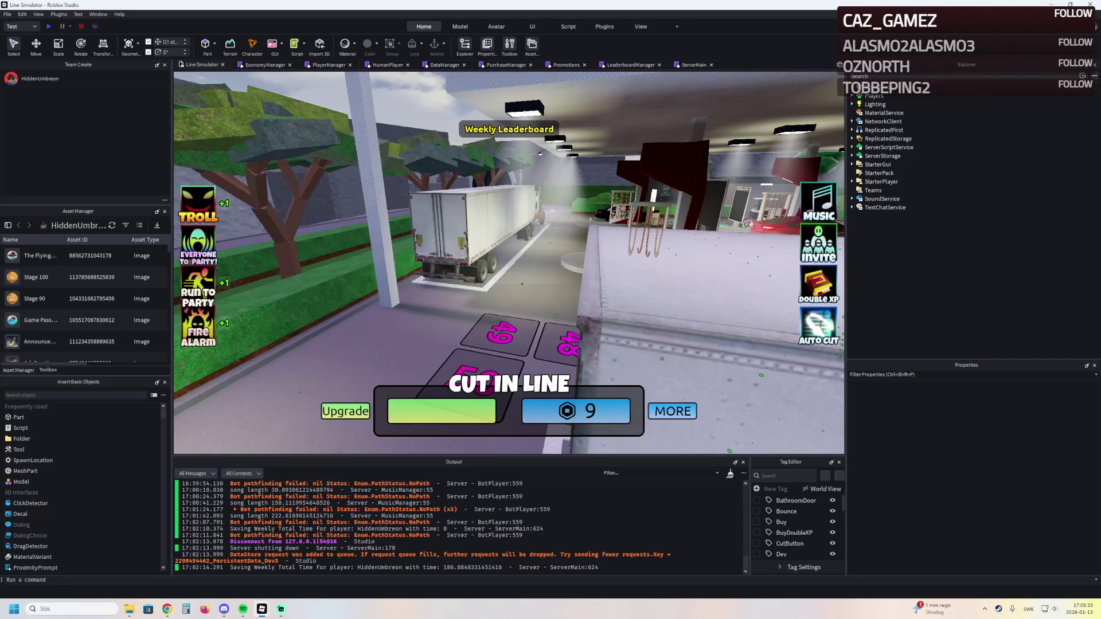
key(alt+Tab)
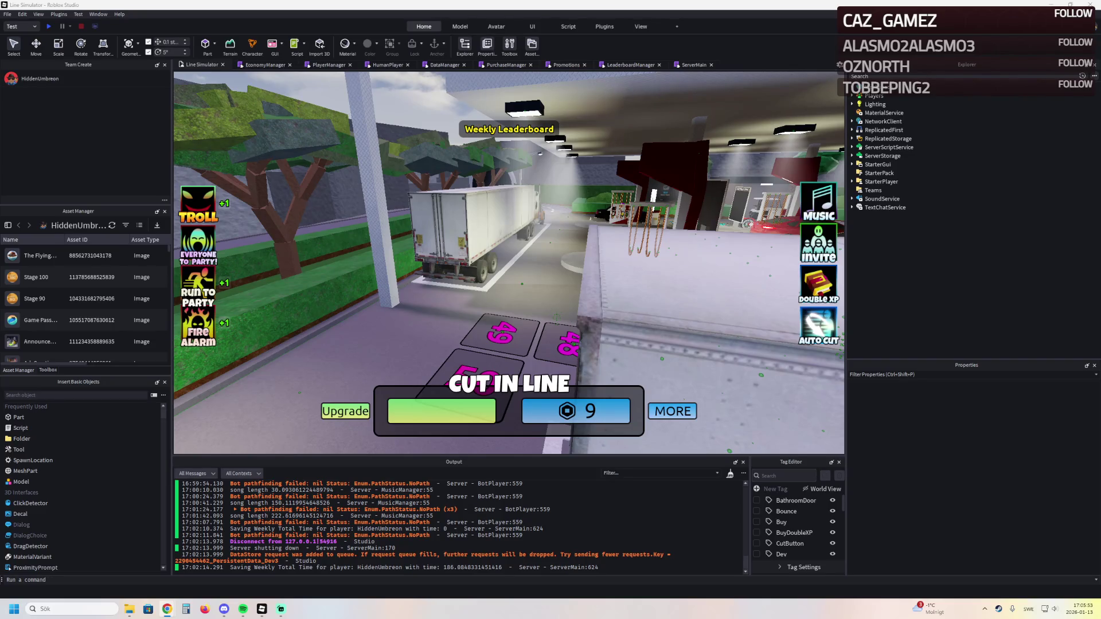
click(1090, 5)
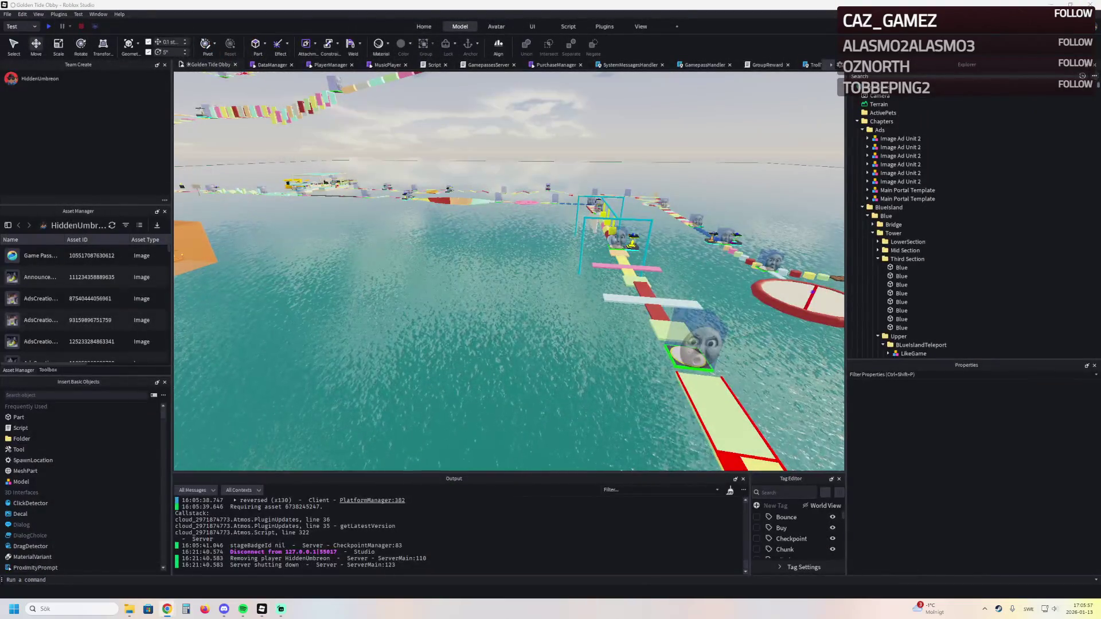
Bring Chrome with Photopea forward and switch to the Events / Create browser tab
key(alt+Tab)
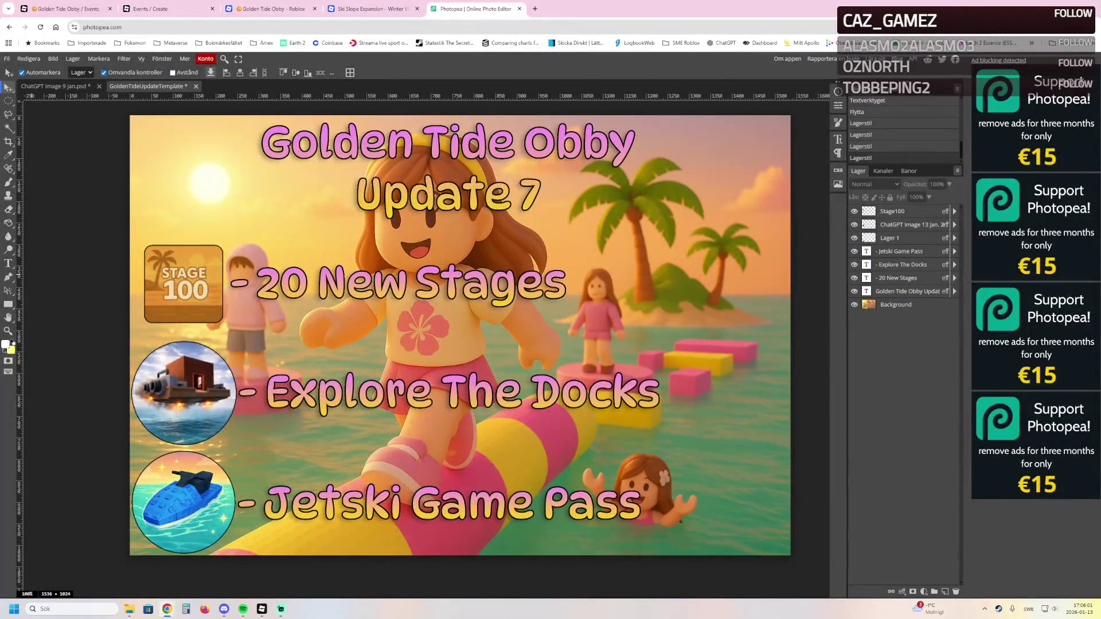
click(150, 9)
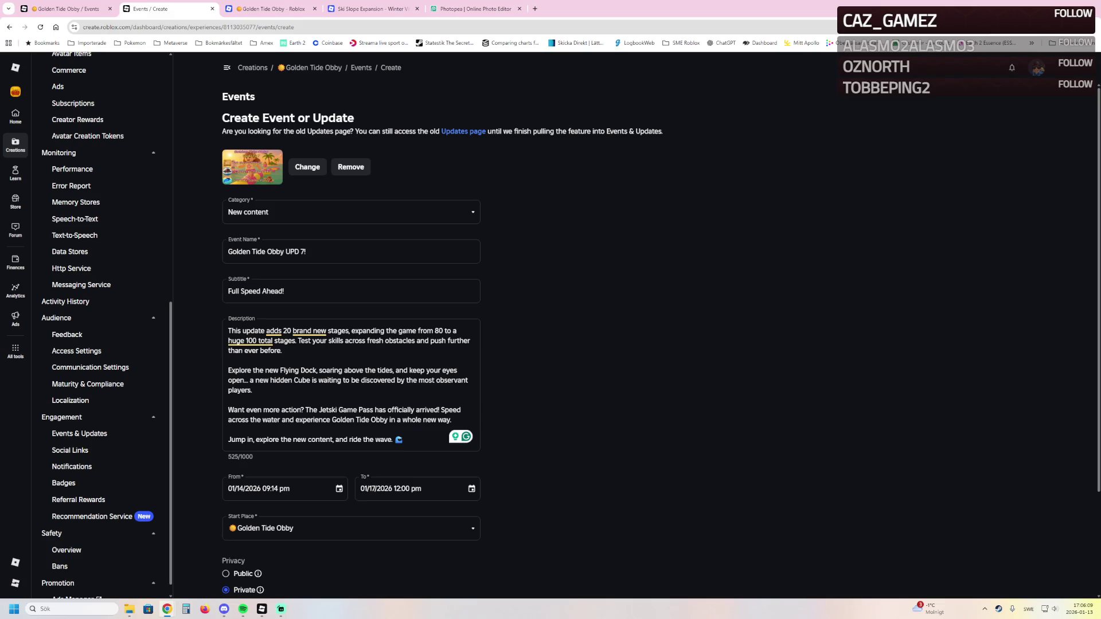
Delete "huge" from the description and replace the comma before "explore" with "and"
click(237, 340)
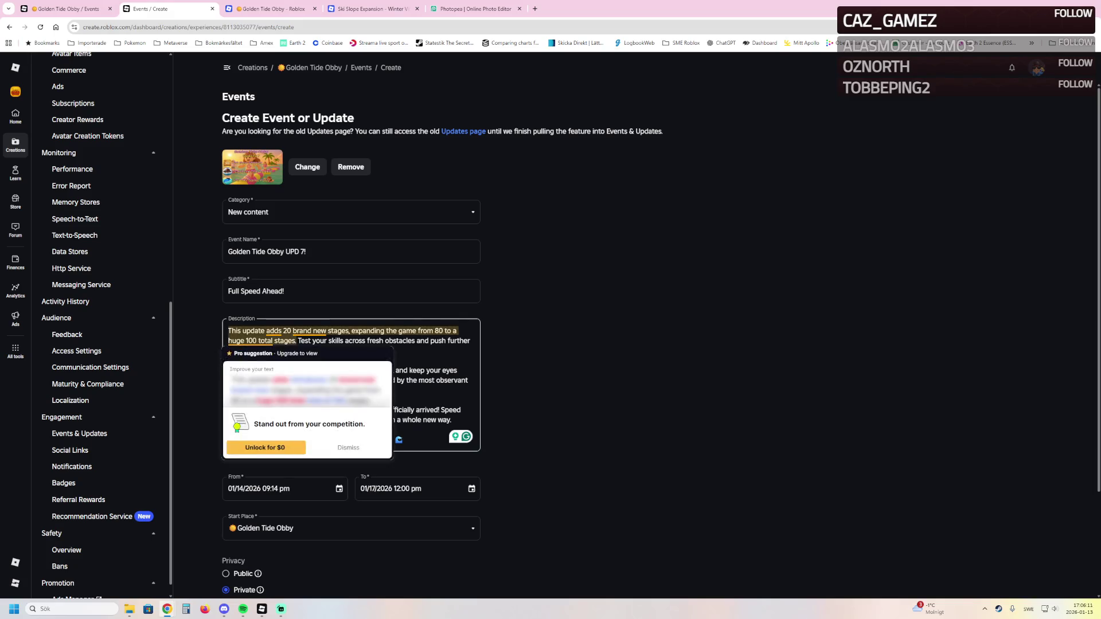
key(BackSpace)
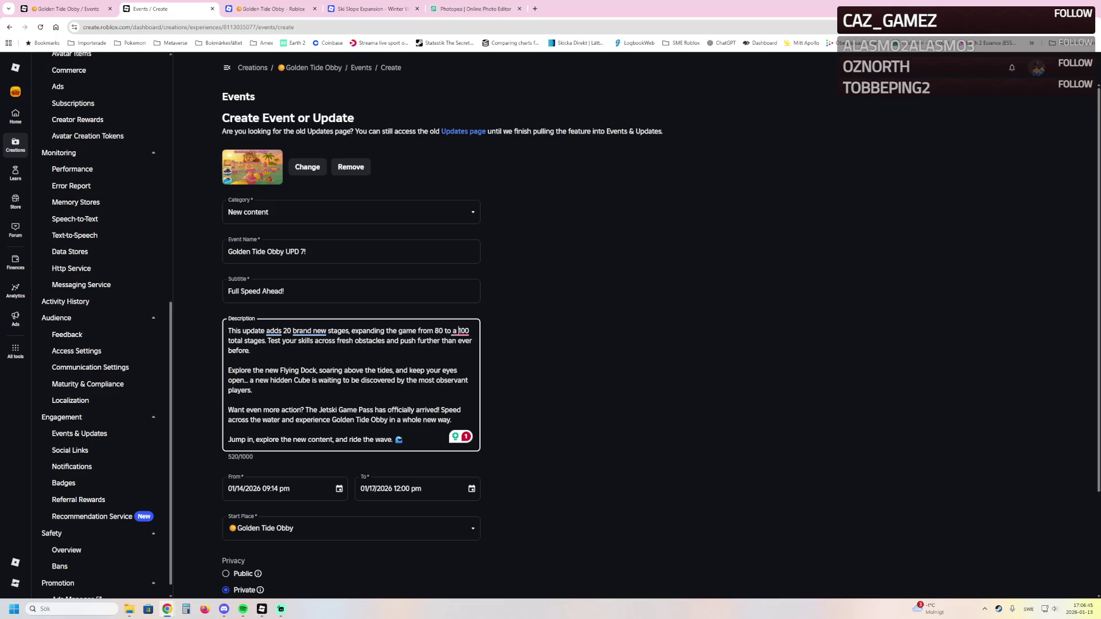
key(BackSpace)
text(and)
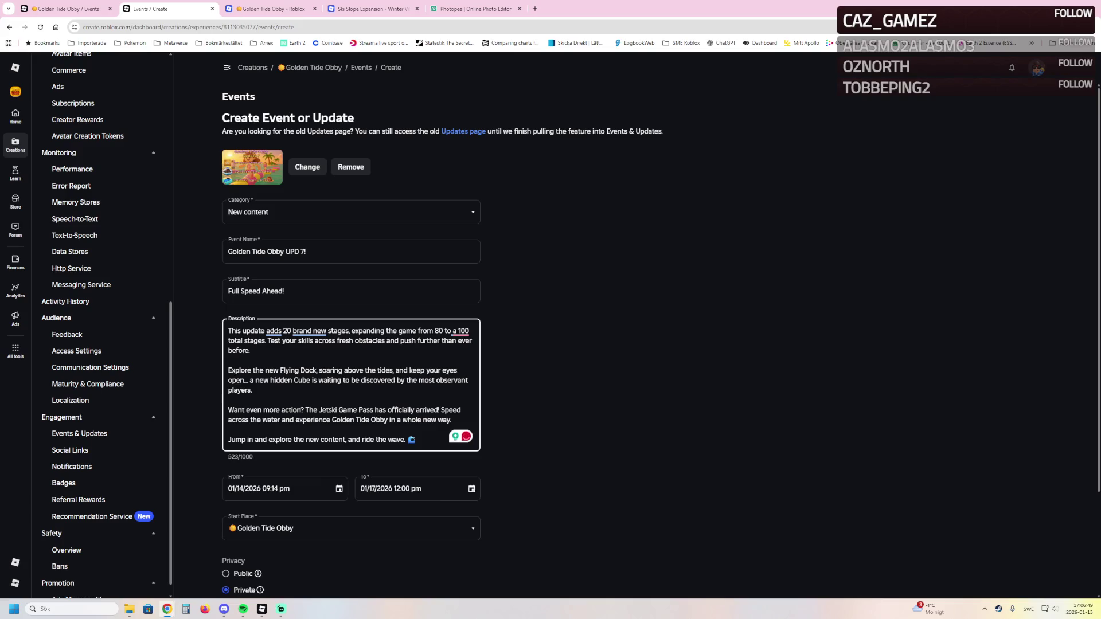
Change "and ride the wave" to "while riding the waves" at the description's end
double_click(355, 439)
text(while r)
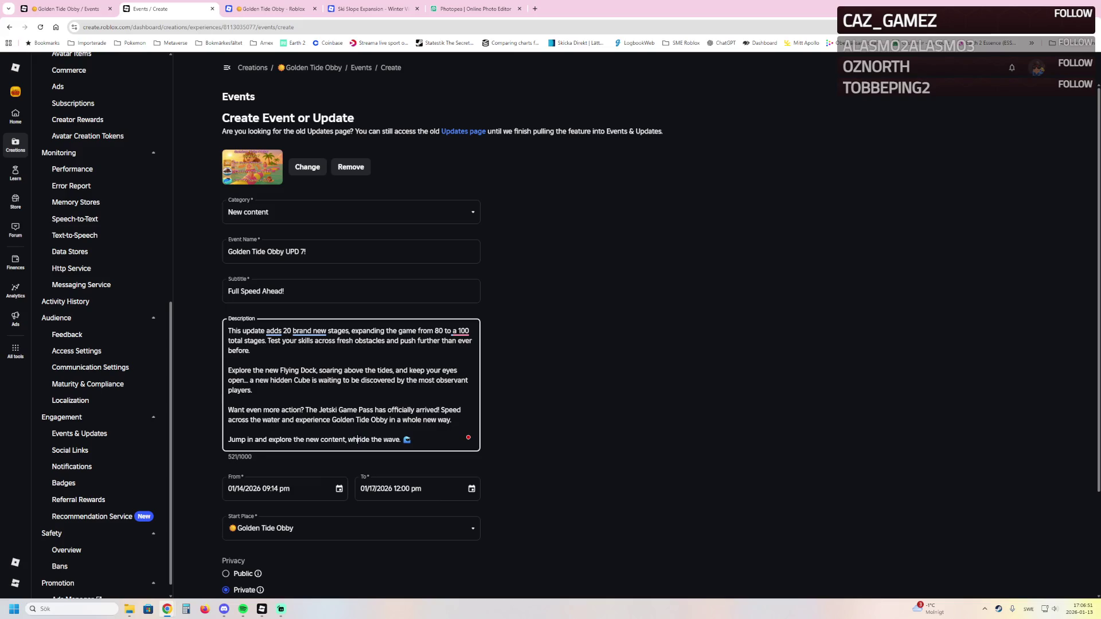
text(iding)
key(Delete)
key(Delete)
key(Delete)
key(Delete)
key(Delete)
key(Delete)
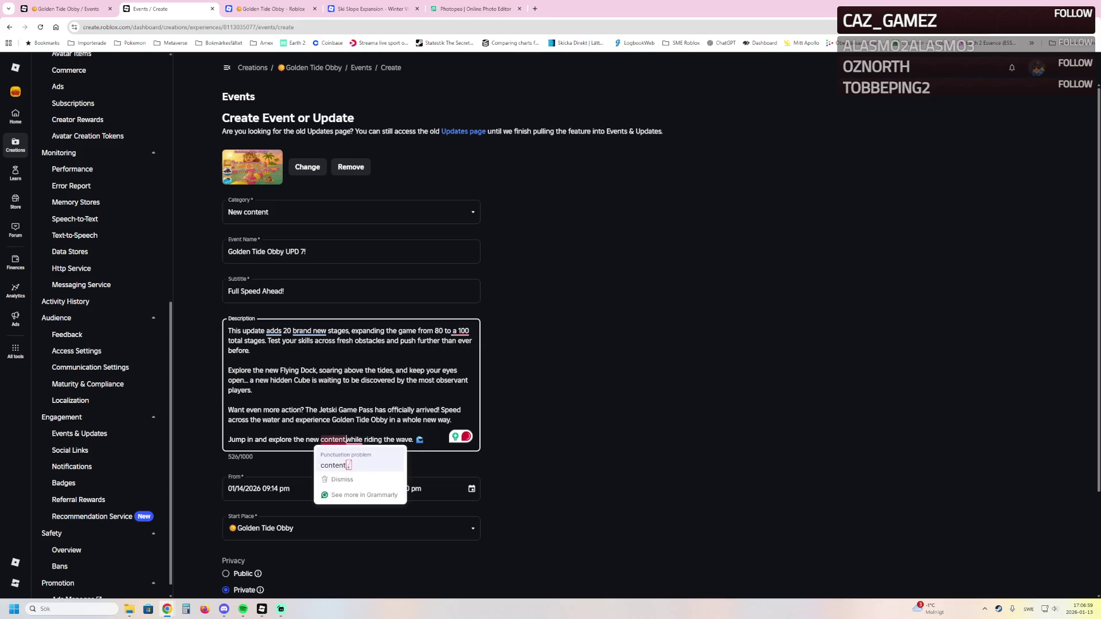
key(Tab)
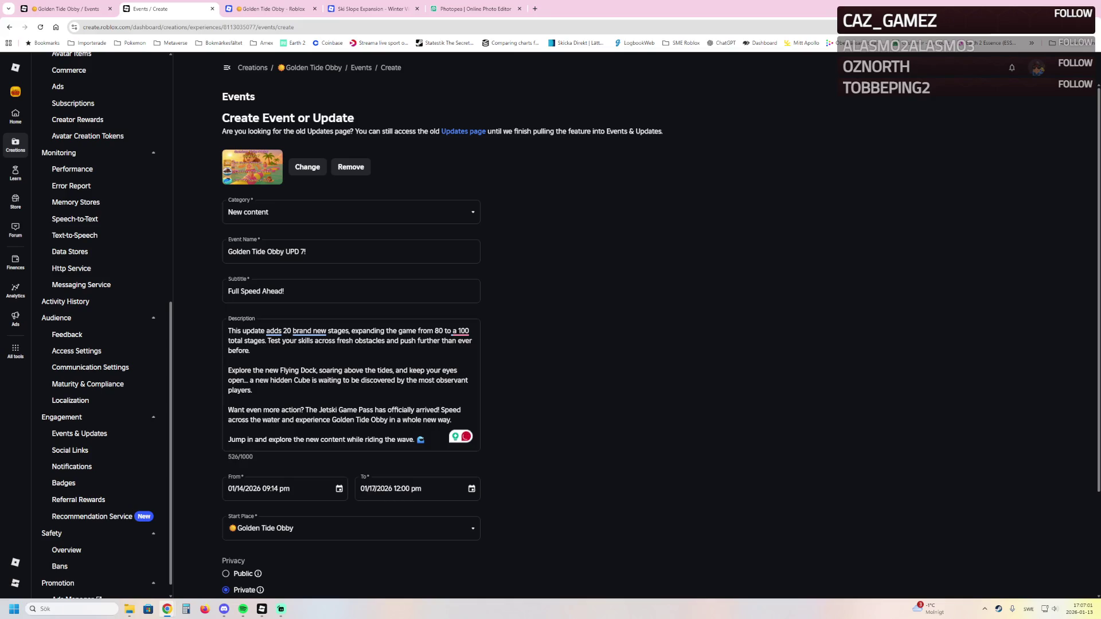
click(414, 439)
text(s)
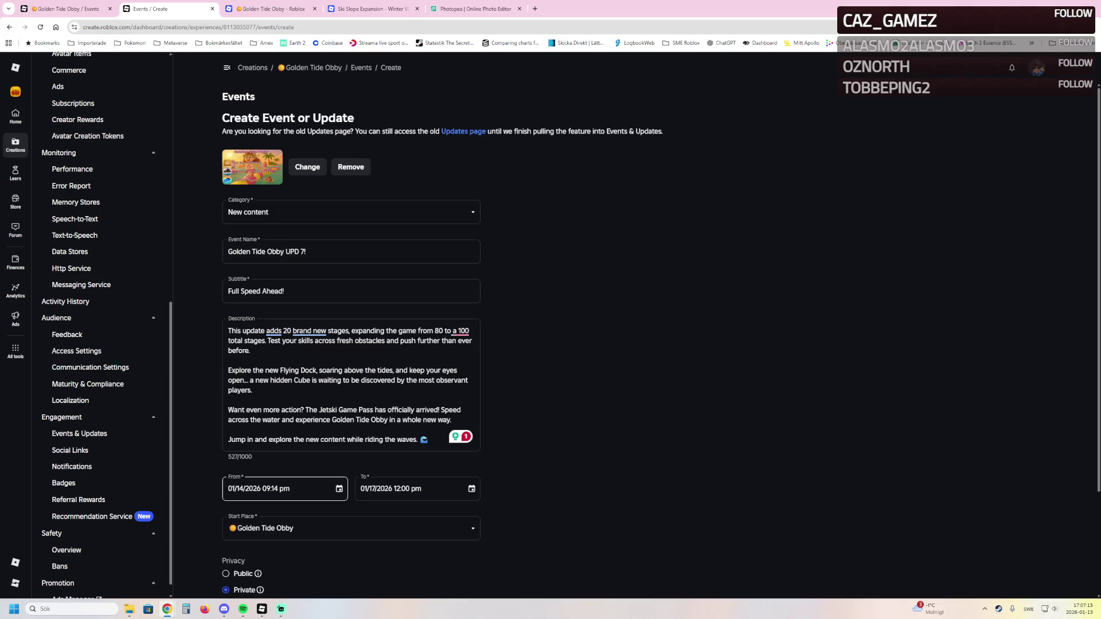
Set the event's From time to 01/14/2026 09:14 AM instead of PM
click(339, 489)
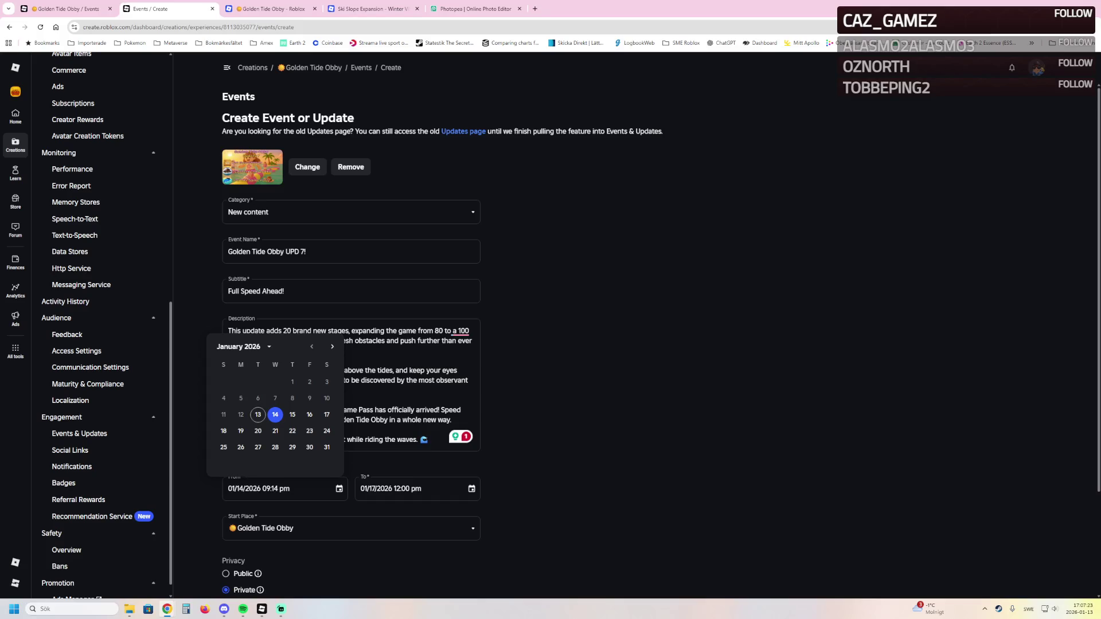
click(275, 414)
click(218, 441)
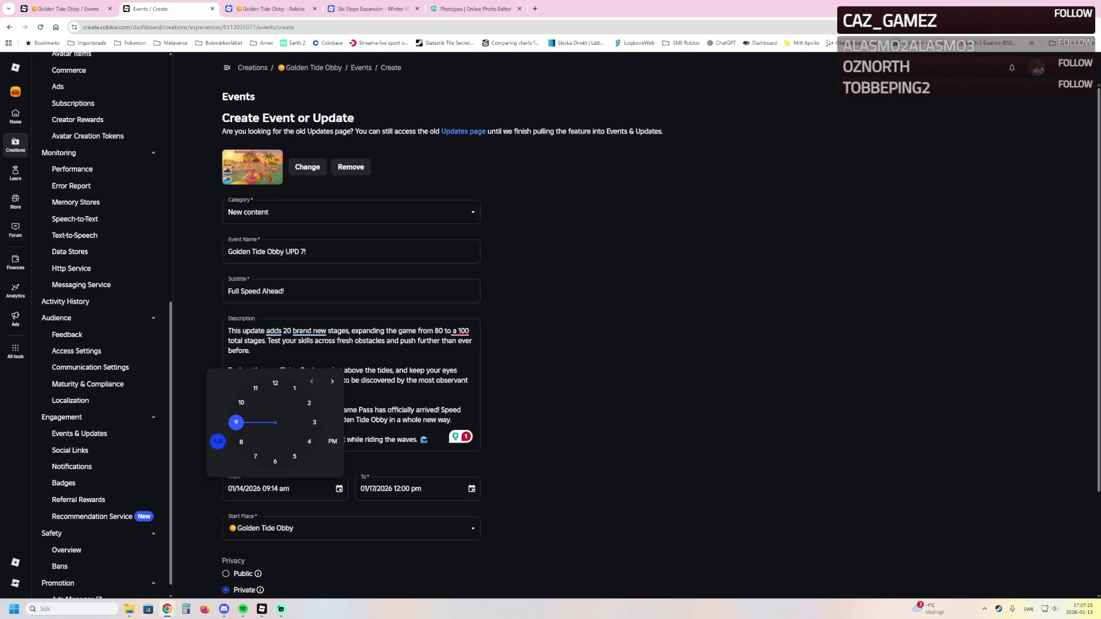
click(235, 423)
key(Escape)
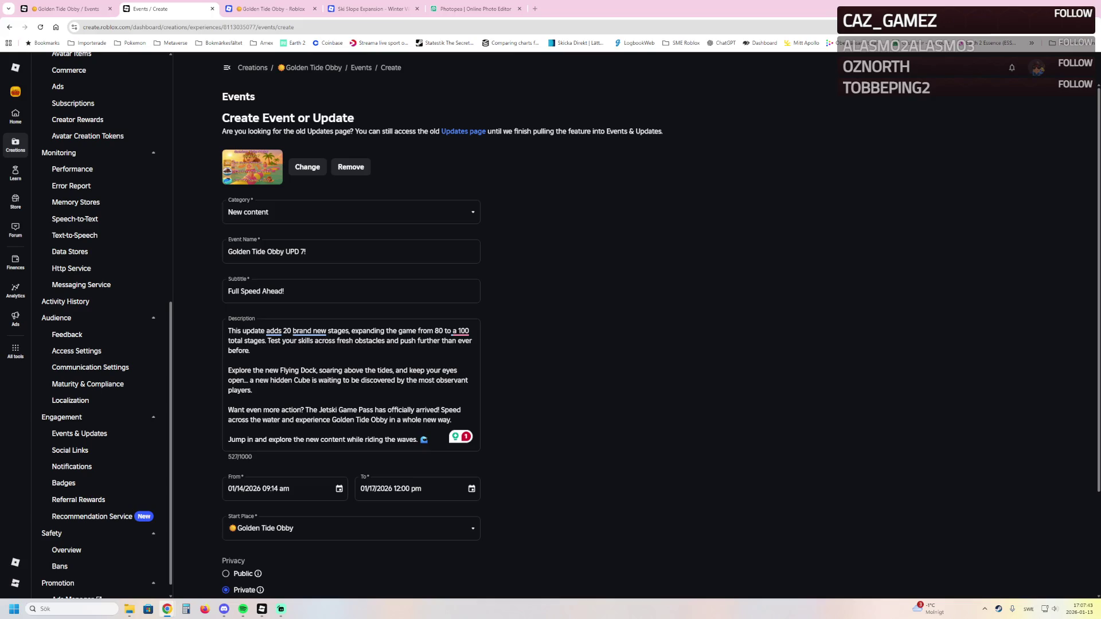
scroll(351, 344, down, 3)
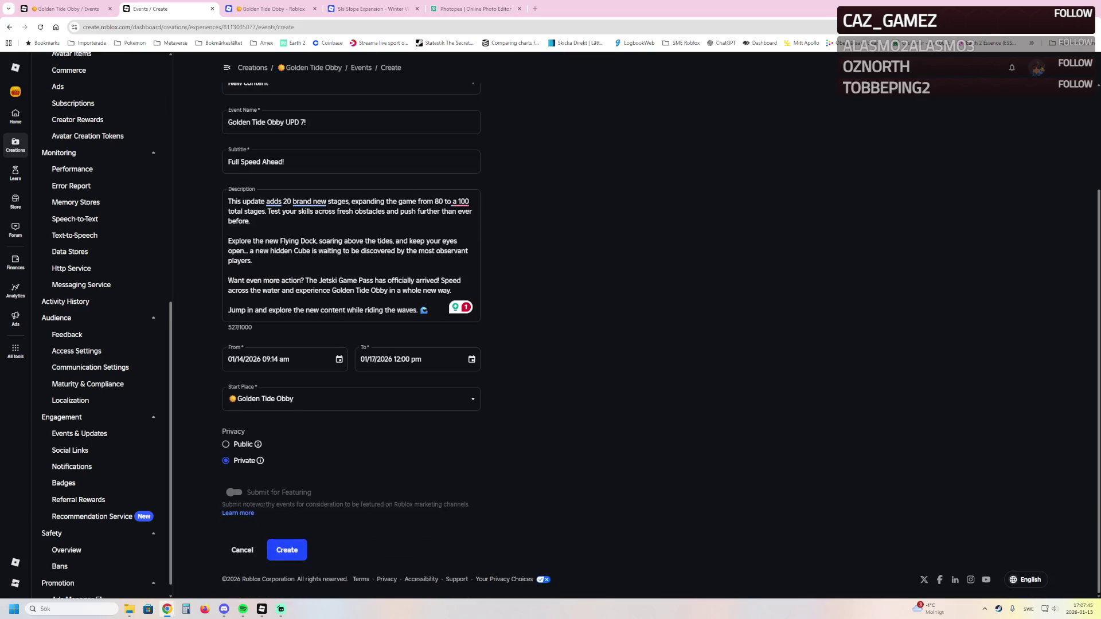
Create the UPD 7! event, view its public Roblox page, then return to Studio
click(299, 550)
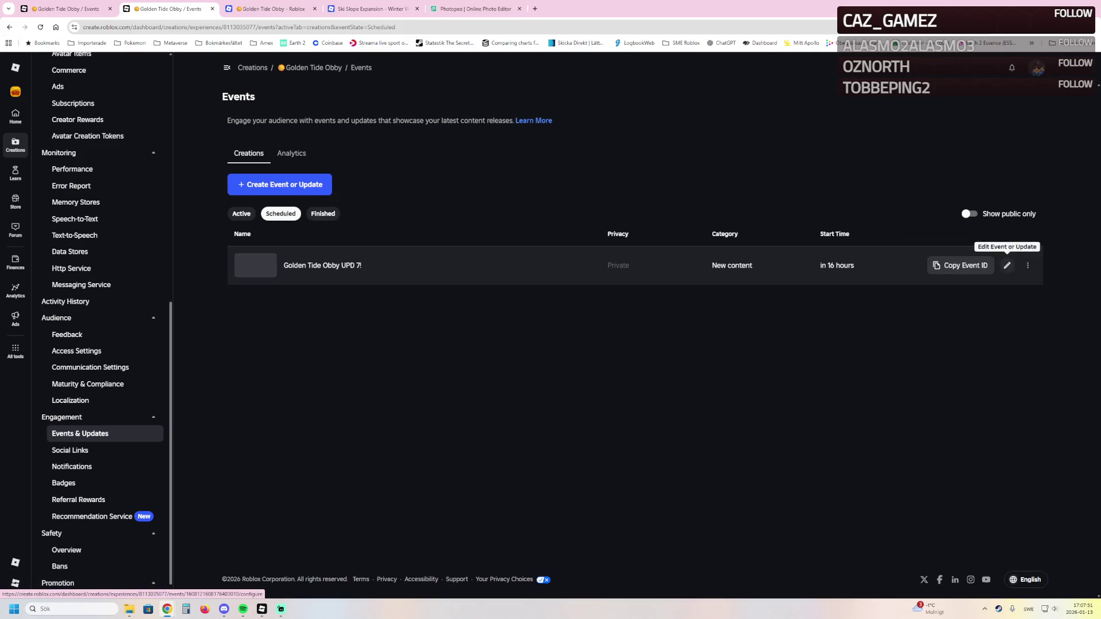
click(1027, 265)
click(1027, 317)
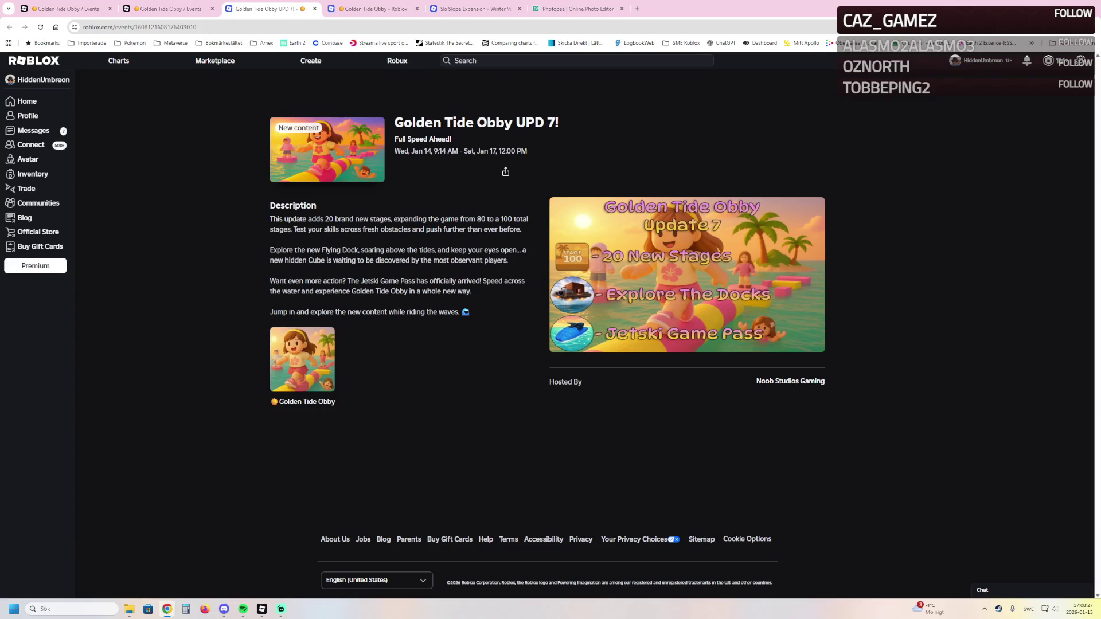
key(alt+Tab)
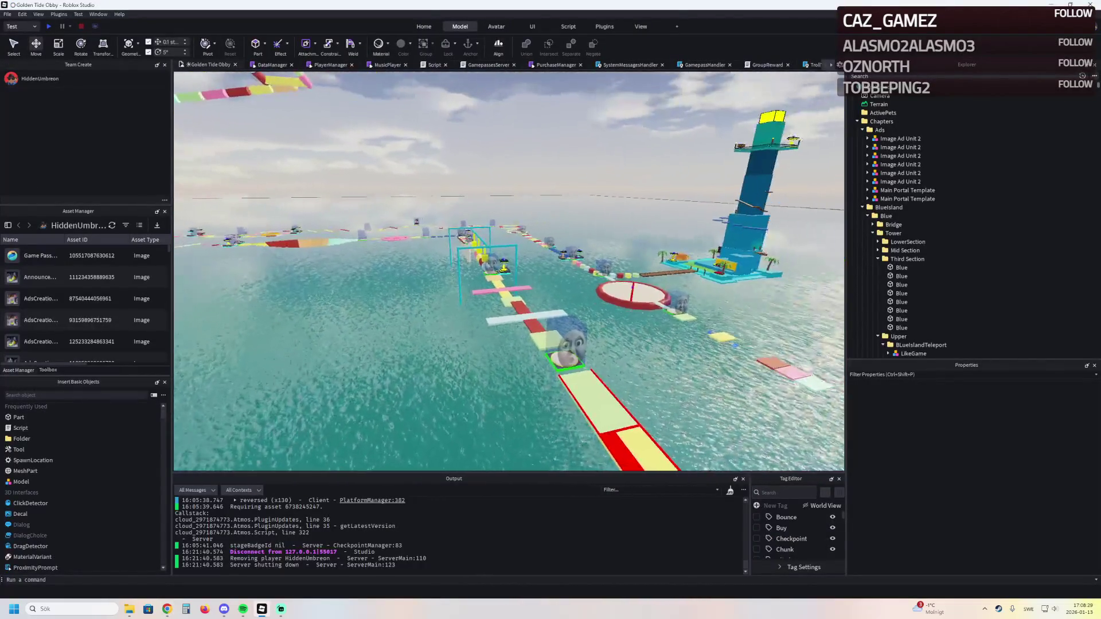
Fly the camera past the tower, pink disc and ring pad toward the central lobby
key(w)
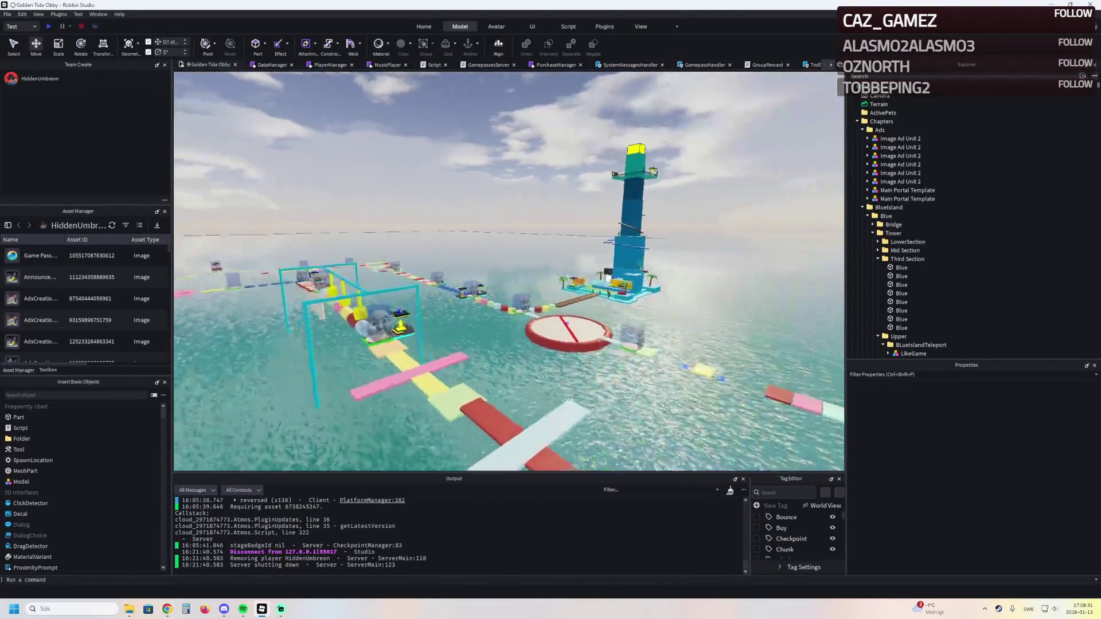
key(a)
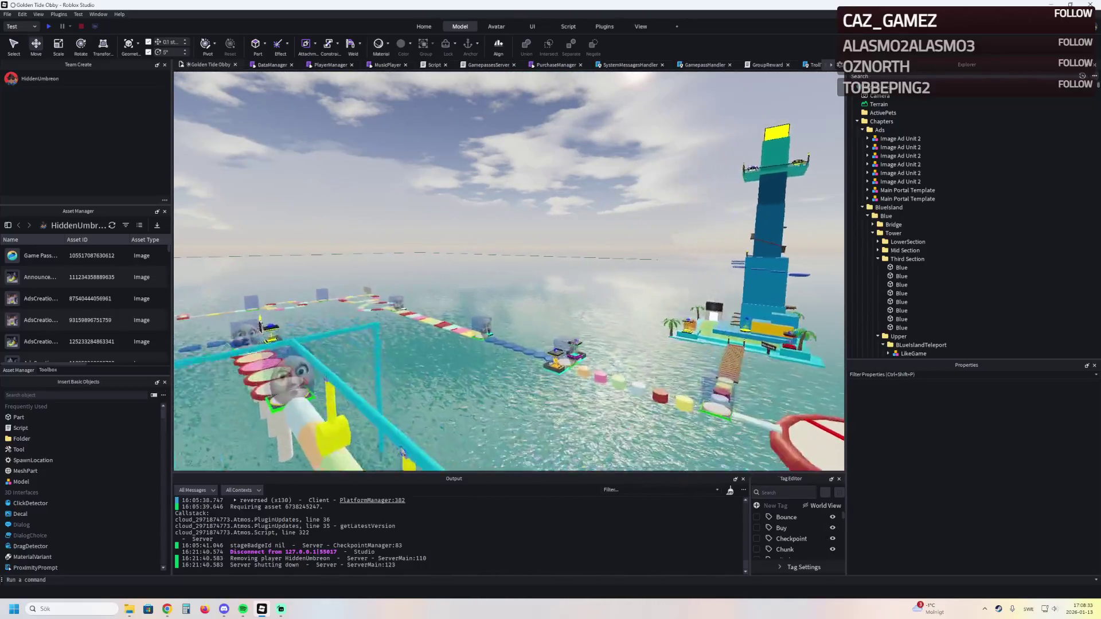
key(w)
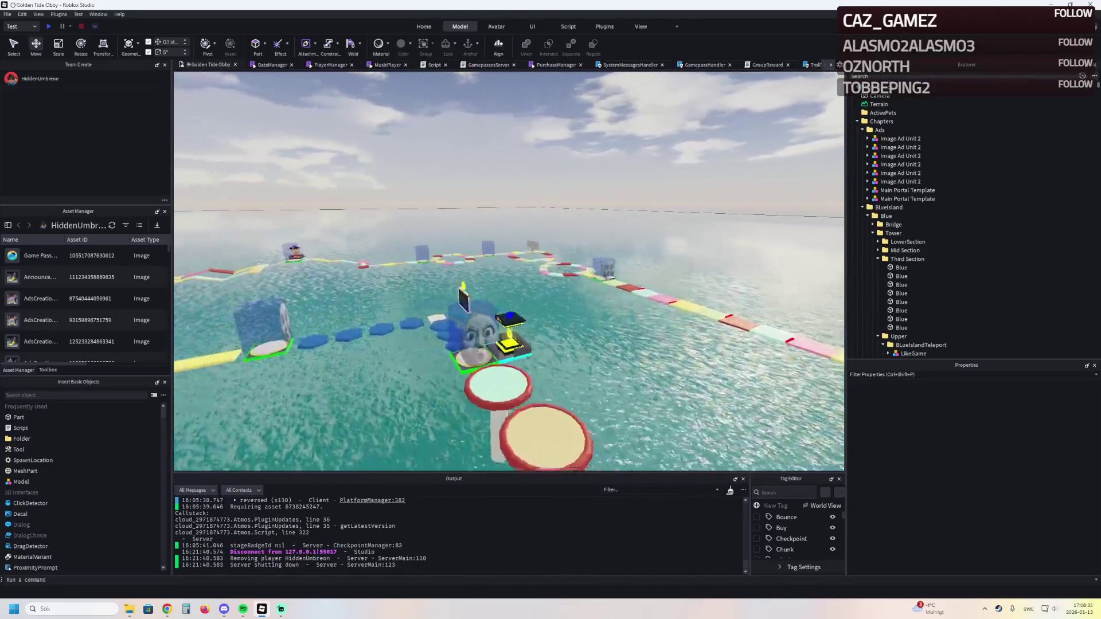
key(w)
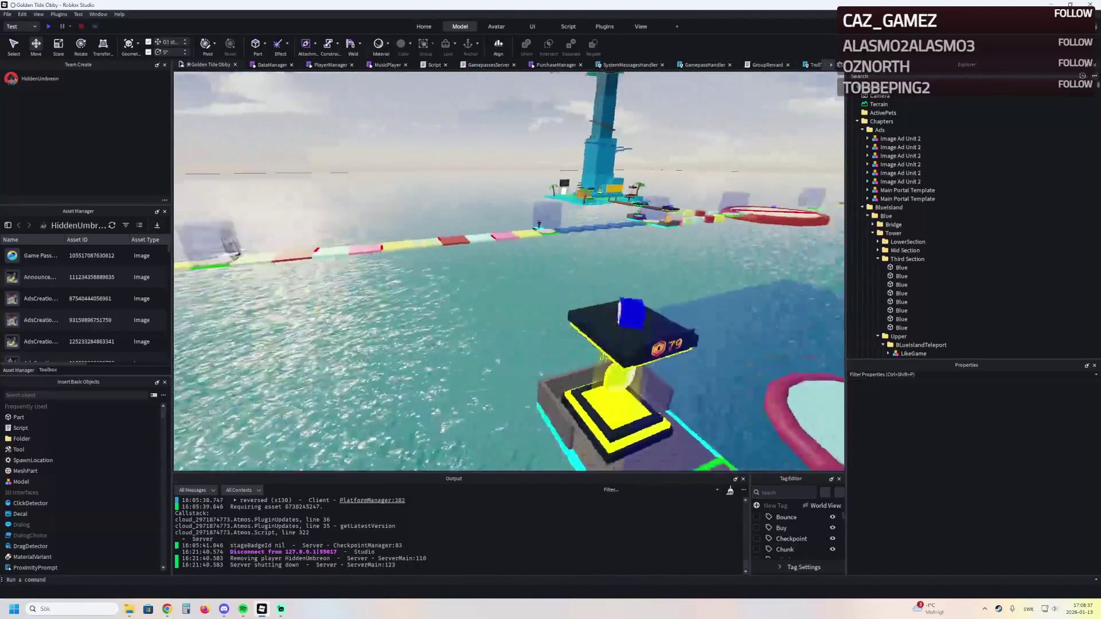
key(w)
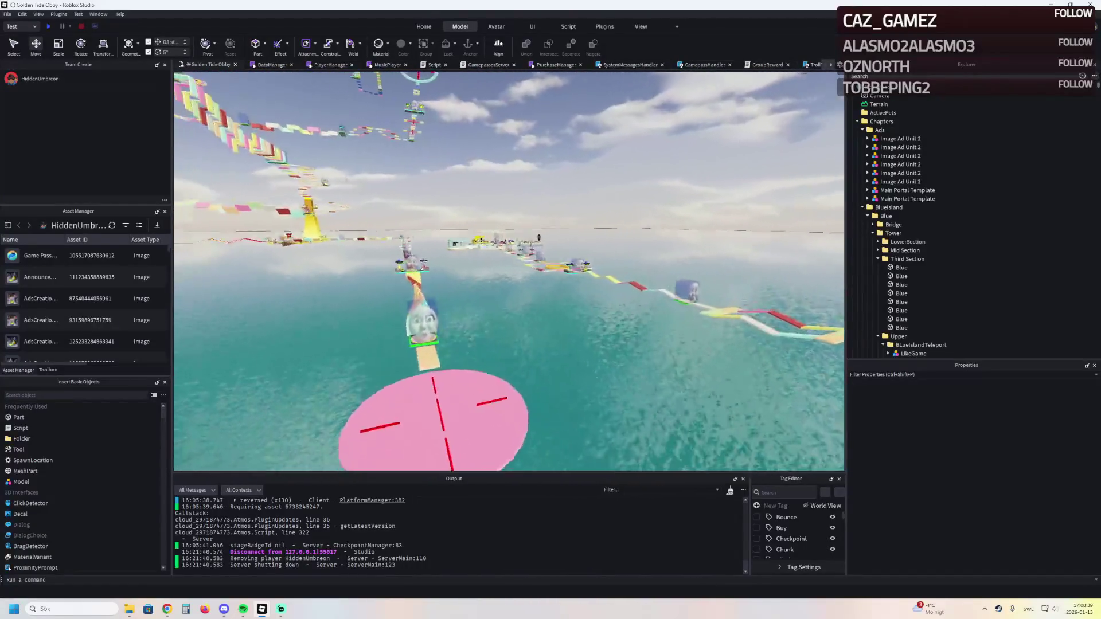
key(w)
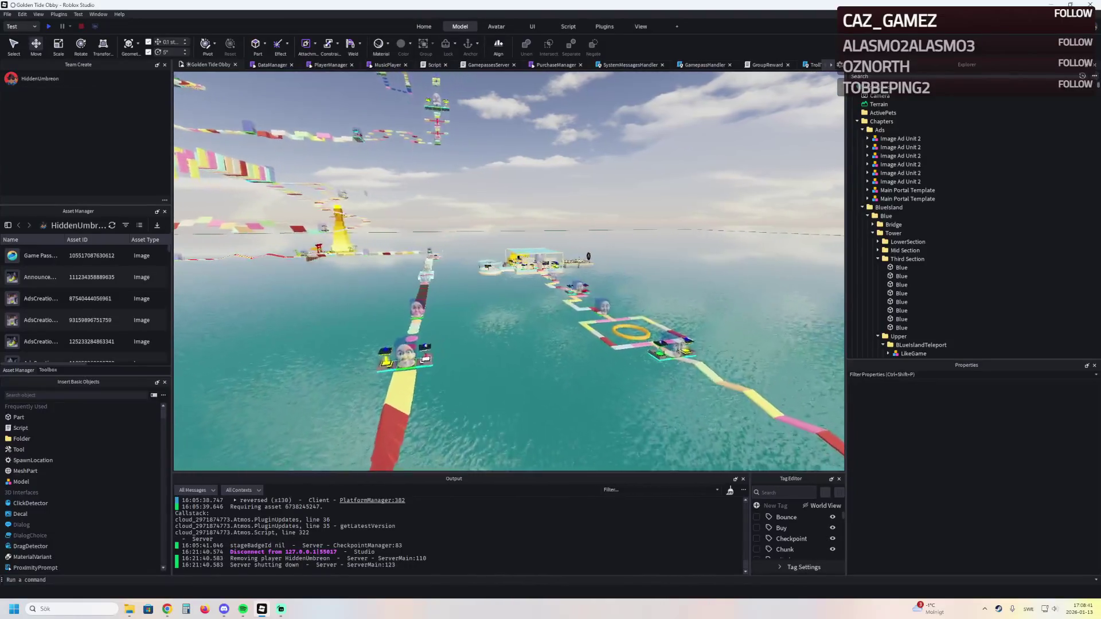
key(w)
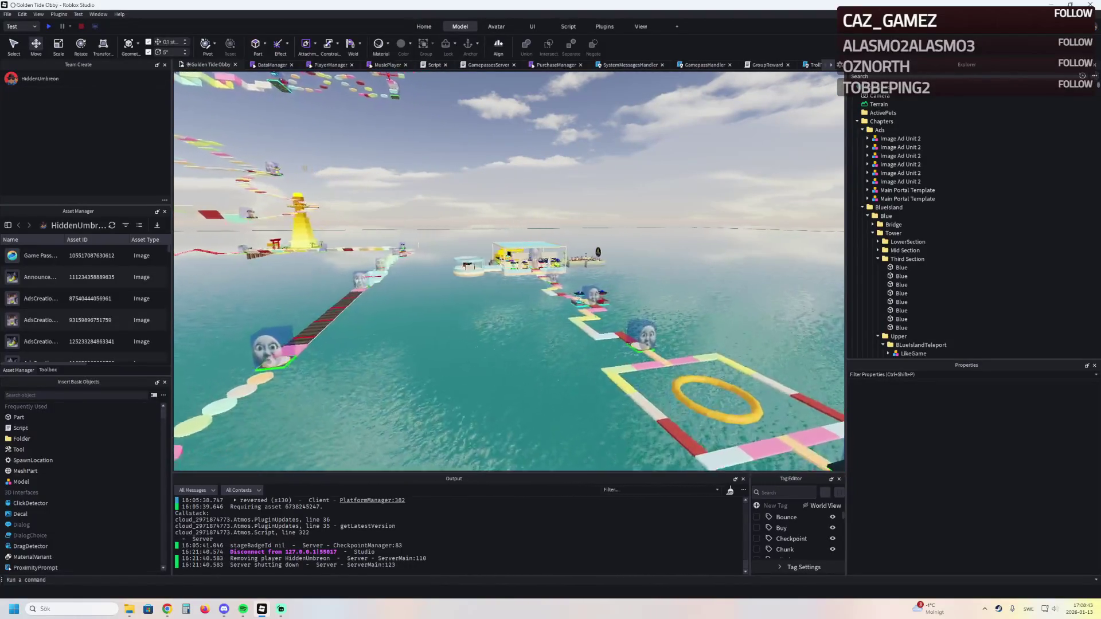
key(w)
key(w)
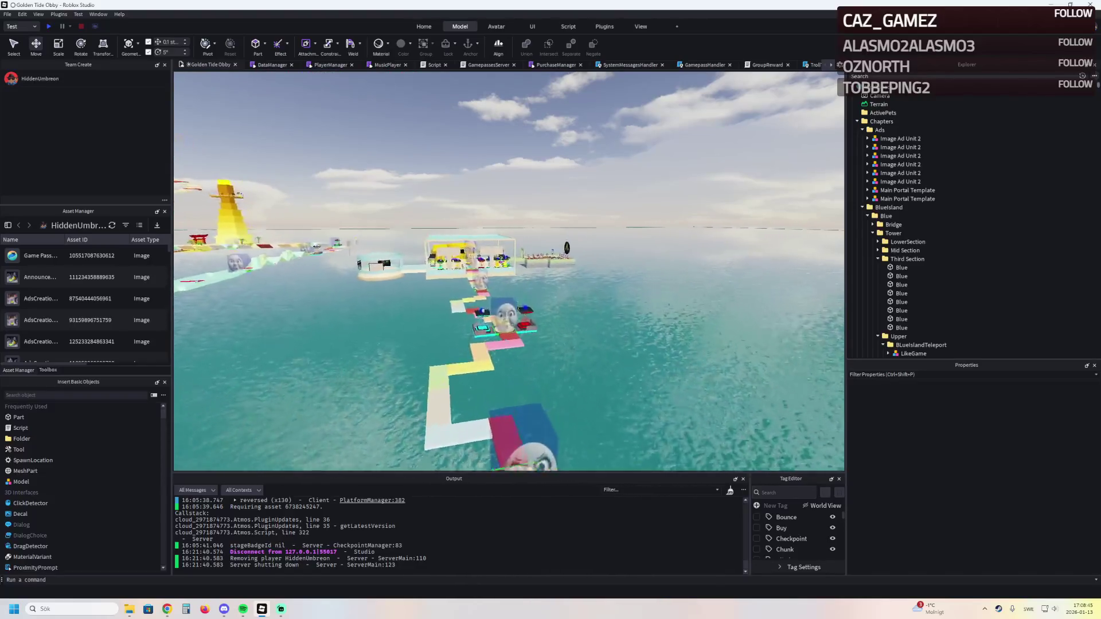
key(alt+Tab)
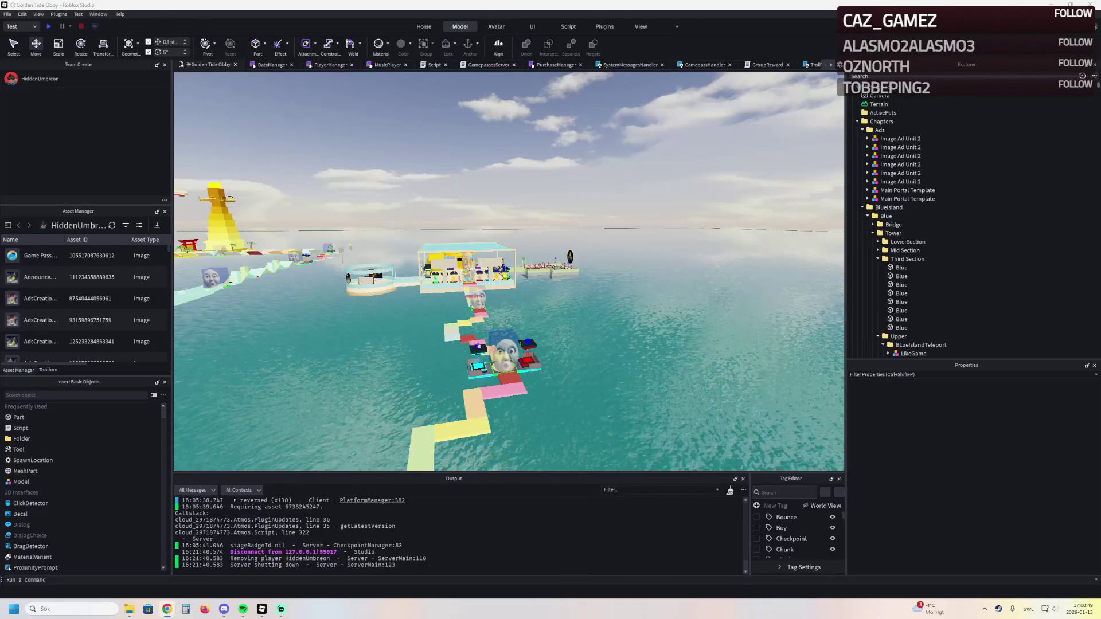
Frame both lobby ad boards up close, then bring up Winter Village Tycoon's thumbnail performance page
key(w)
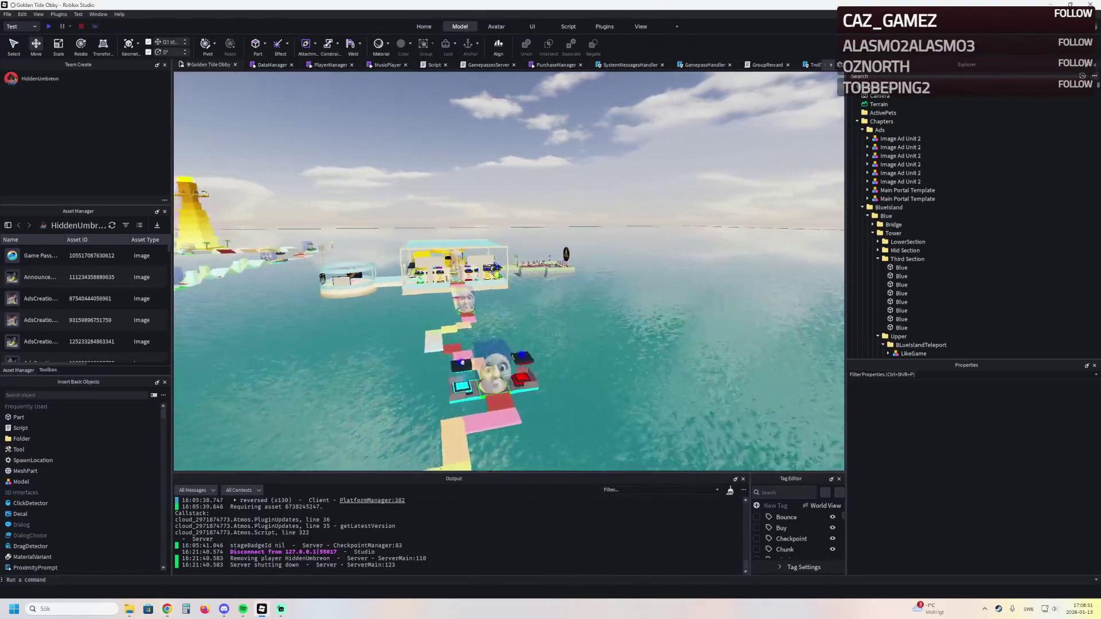
key(a)
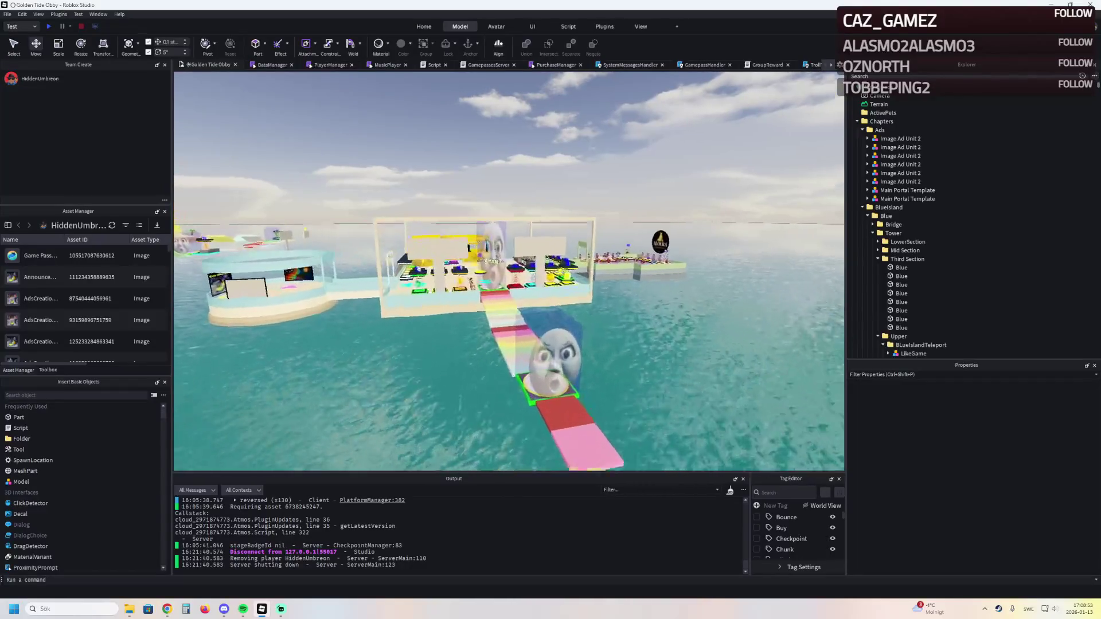
key(w)
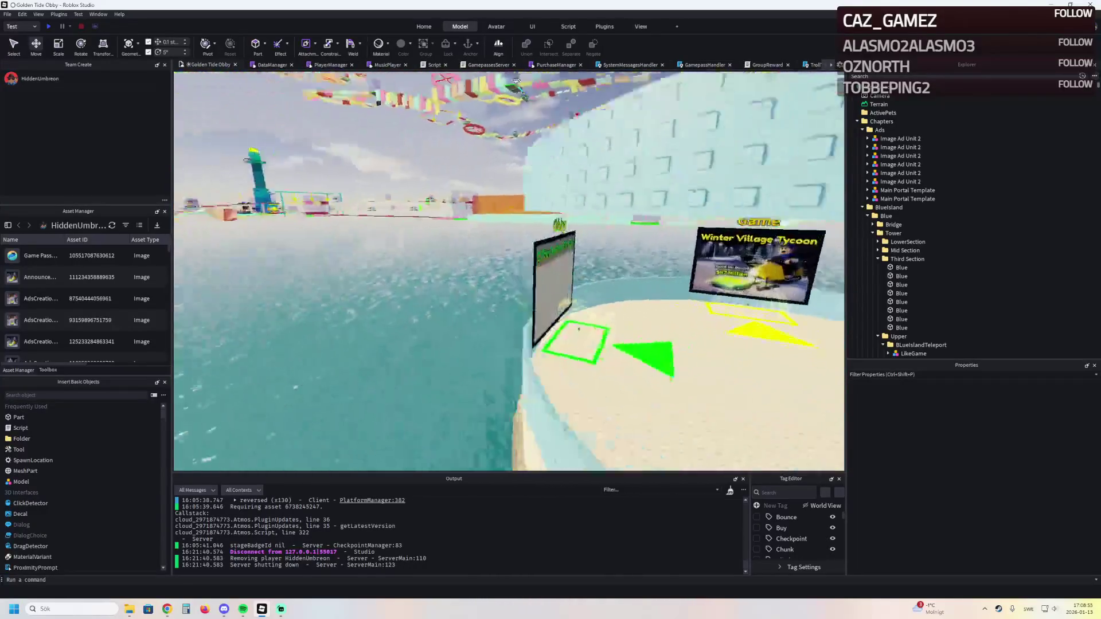
key(d)
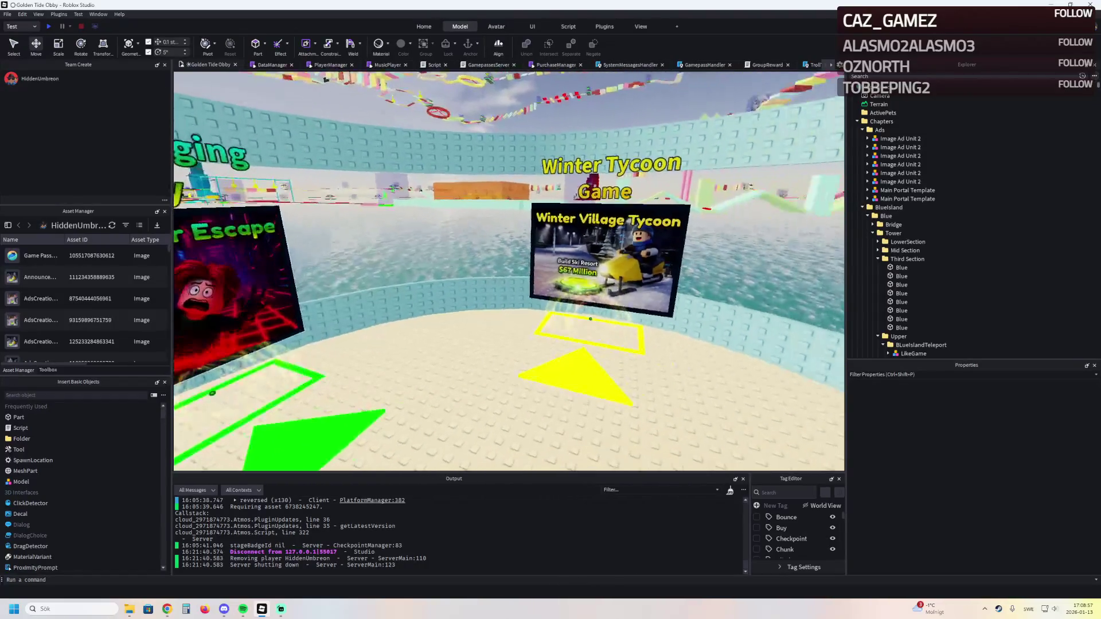
key(w)
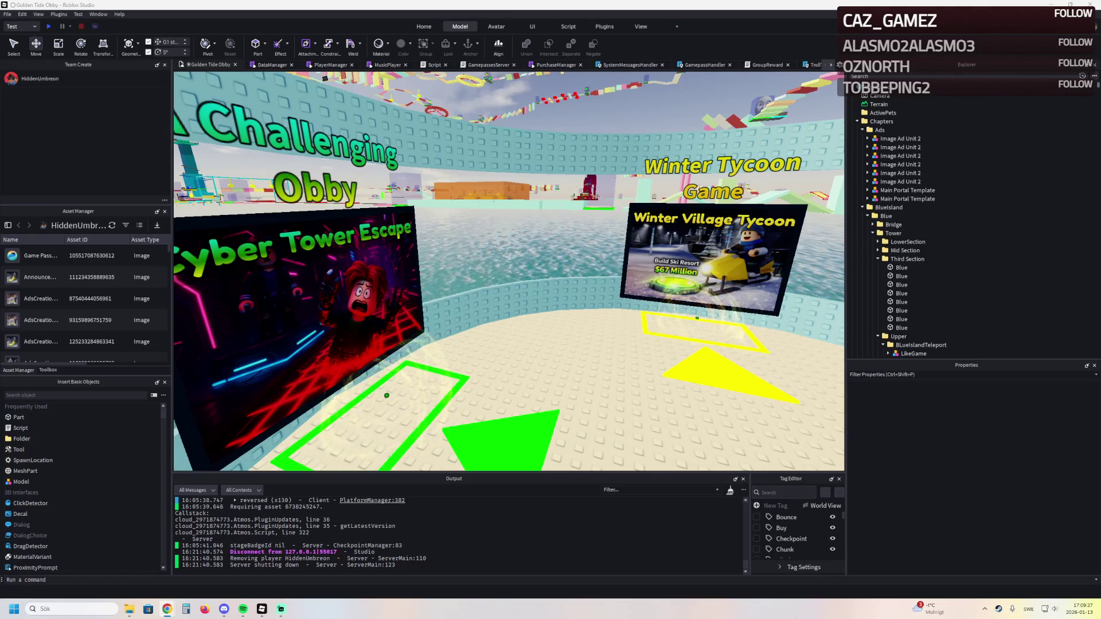
key(alt+Tab)
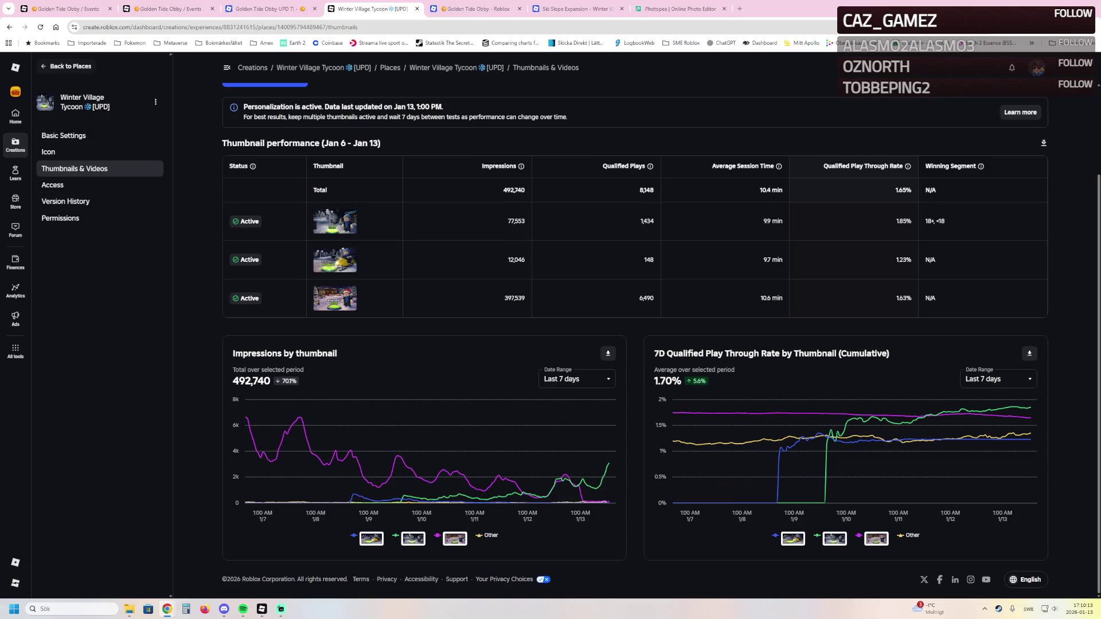
Open Winter Village Tycoon's experience Overview via Places, then close that browser tab
click(65, 66)
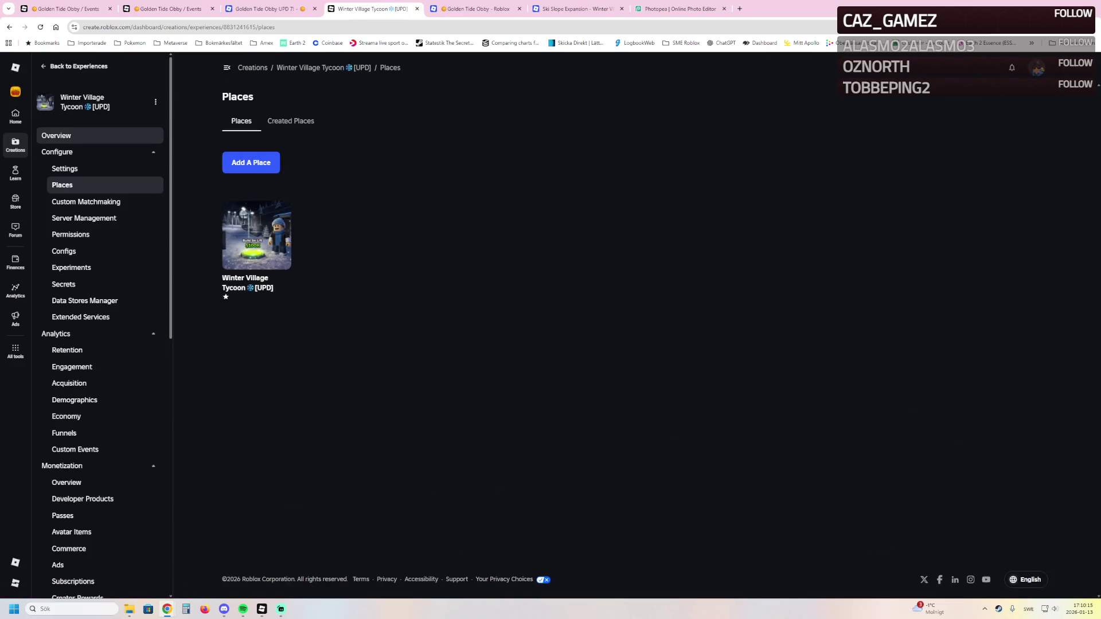
click(57, 135)
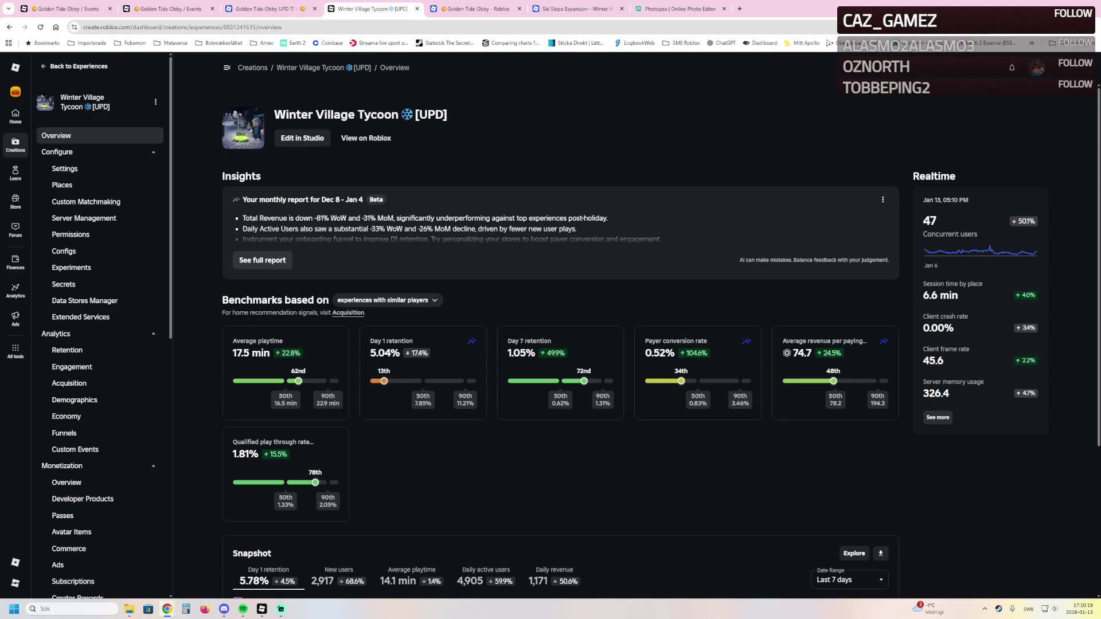
key(ctrl+w)
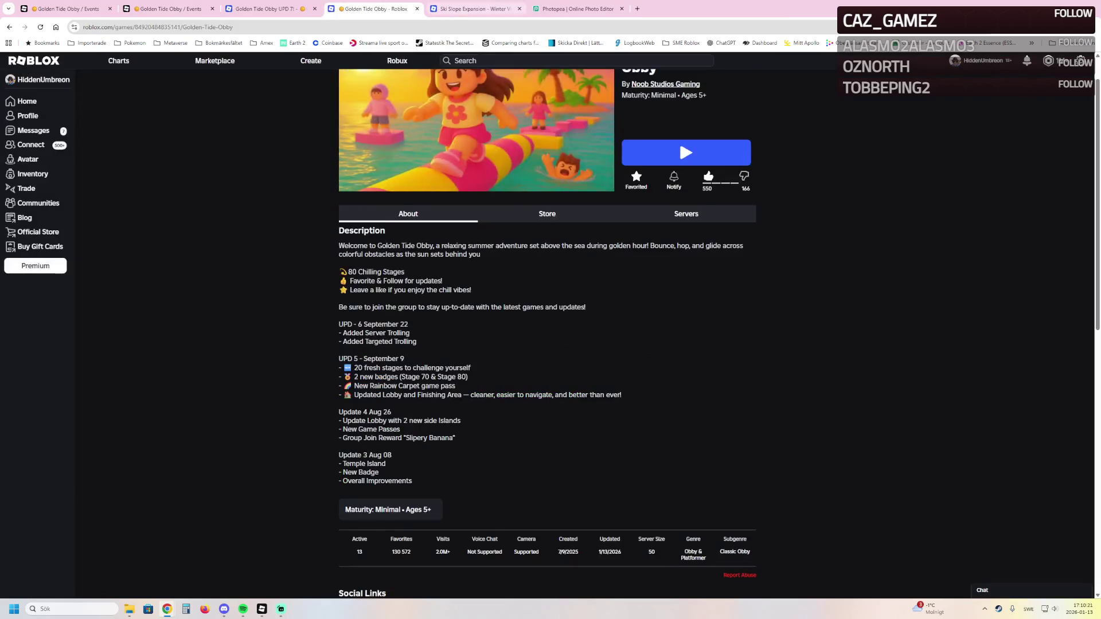
Cycle browser tabs past the UPD 7! event page back to the creator Events list
key(ctrl+Tab)
key(ctrl+shift+Tab)
key(ctrl+shift+Tab)
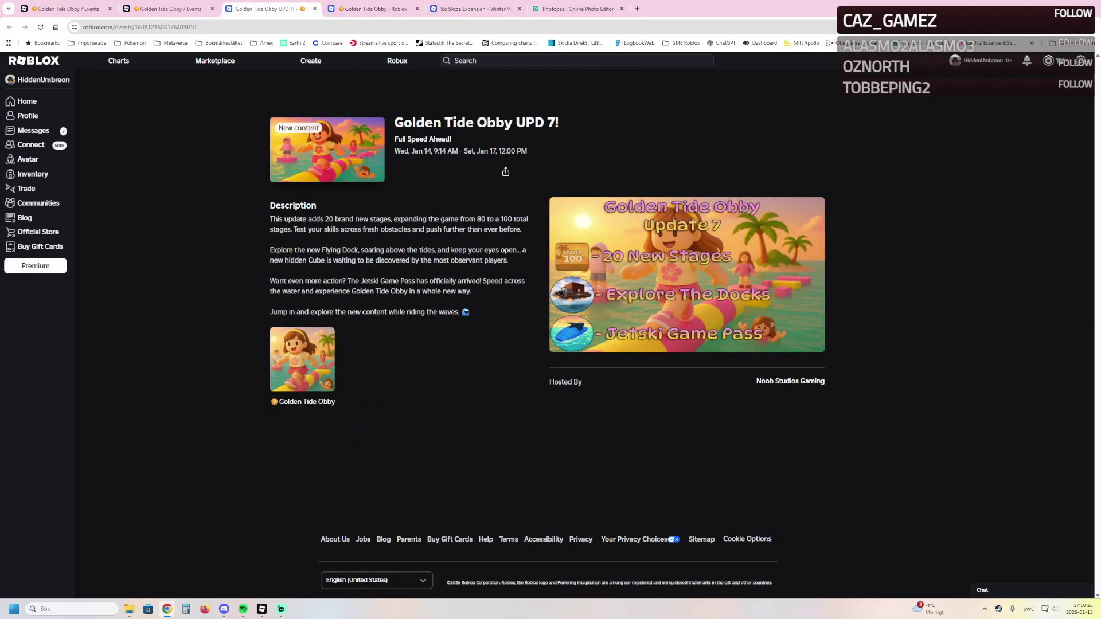
key(ctrl+shift+Tab)
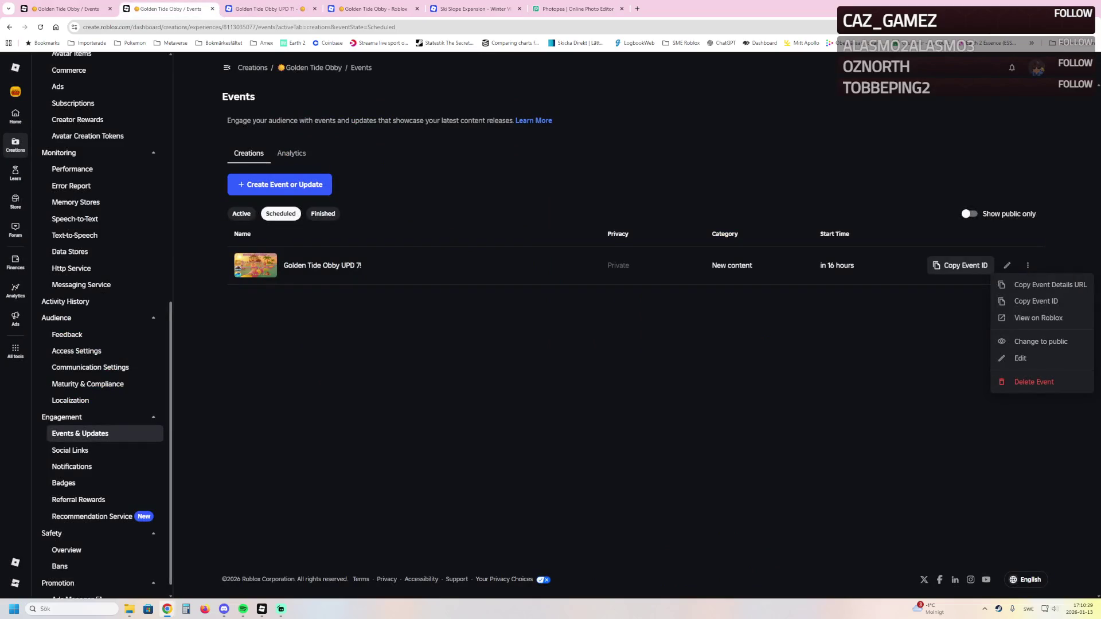
Edit the UPD 7! event, set its Privacy to Public, and save the update
click(1020, 358)
scroll(351, 344, down, 2)
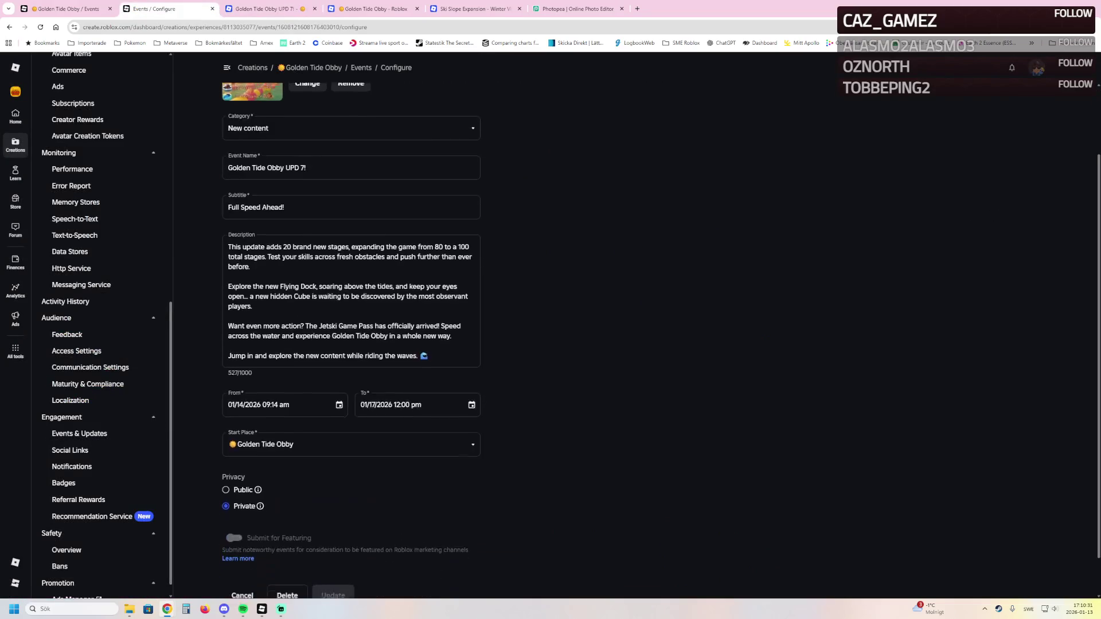
click(226, 488)
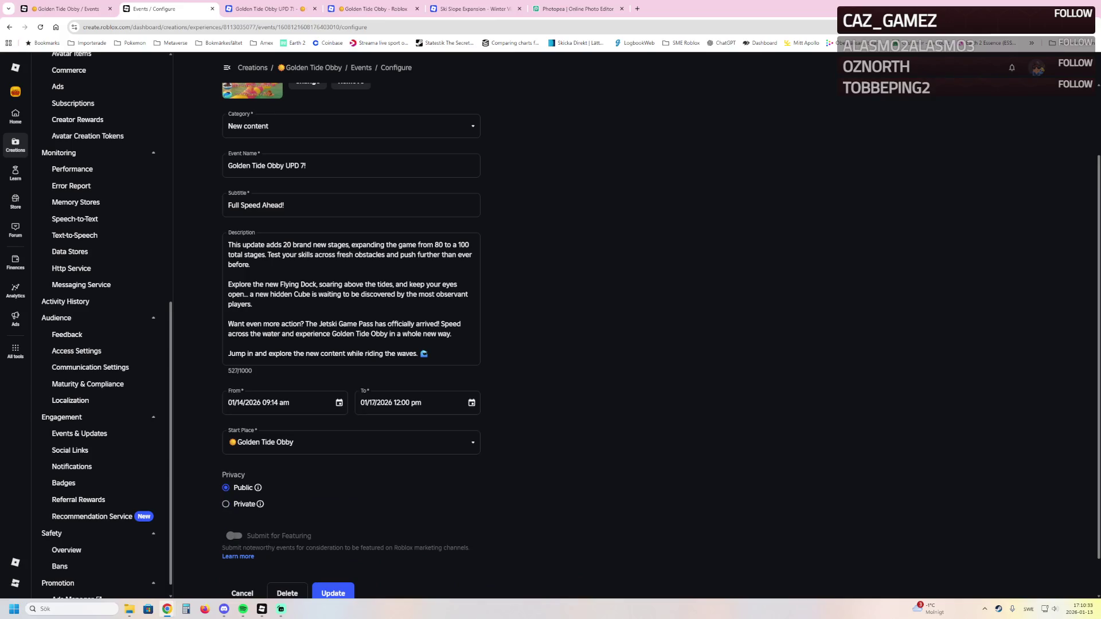
scroll(351, 344, up, 2)
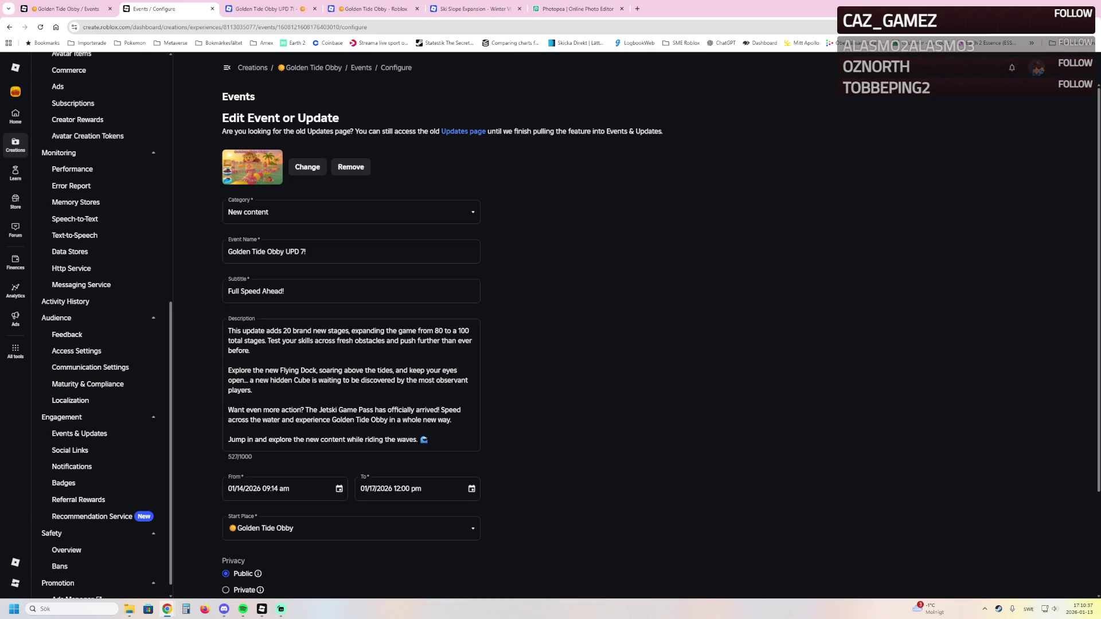
scroll(351, 344, down, 3)
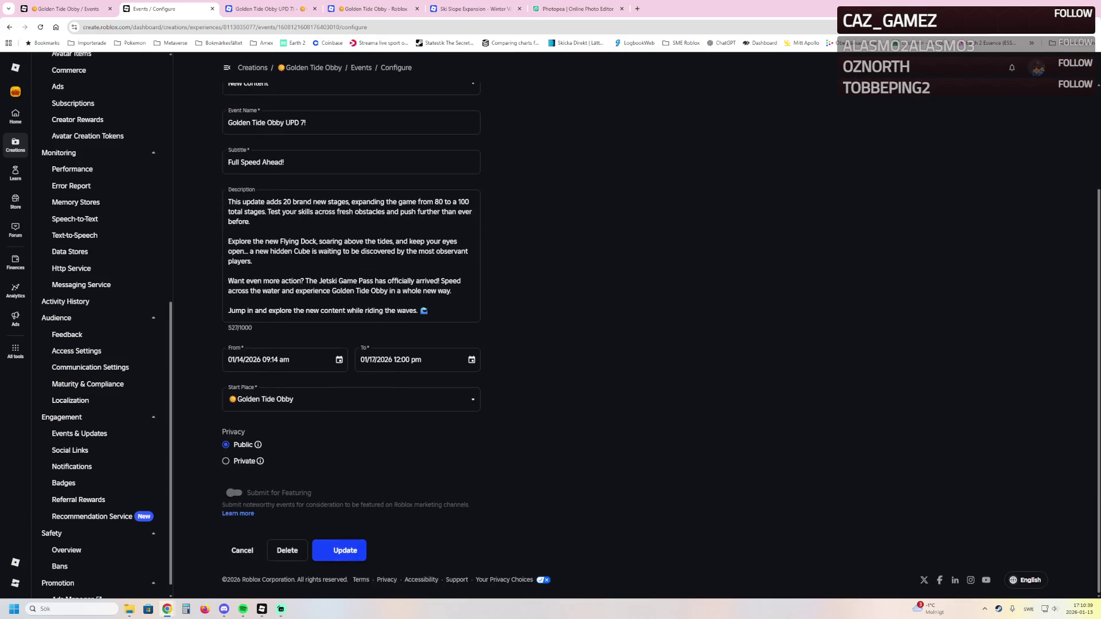
click(339, 551)
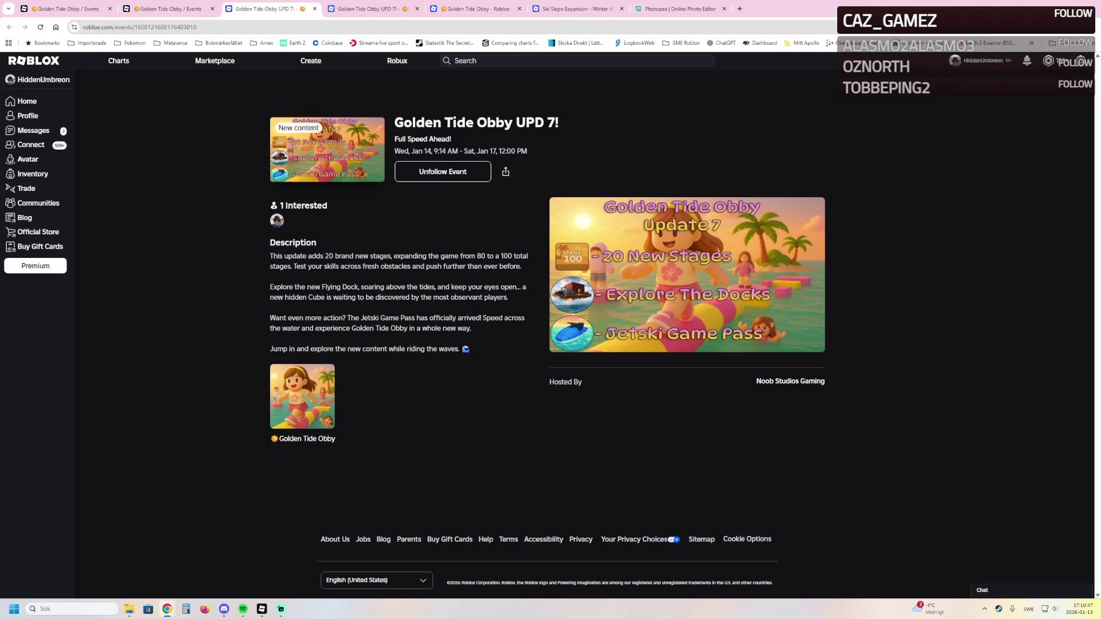
Browse the Noob Studios Gaming community's Events and About sections, then open Golden Tide Obby's game page
click(790, 381)
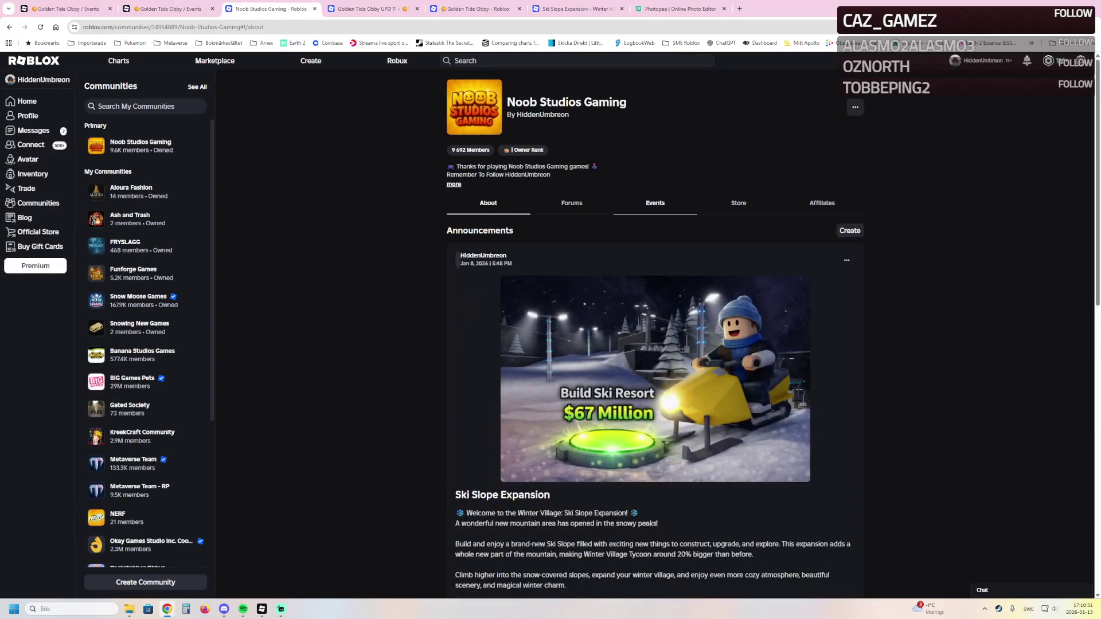
click(655, 203)
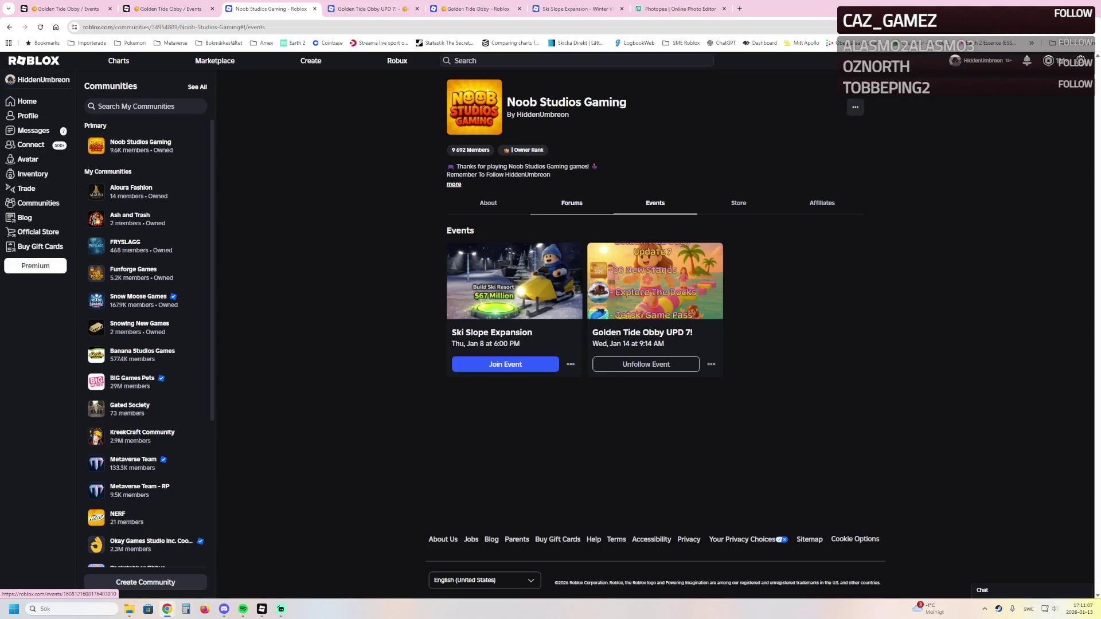
click(488, 203)
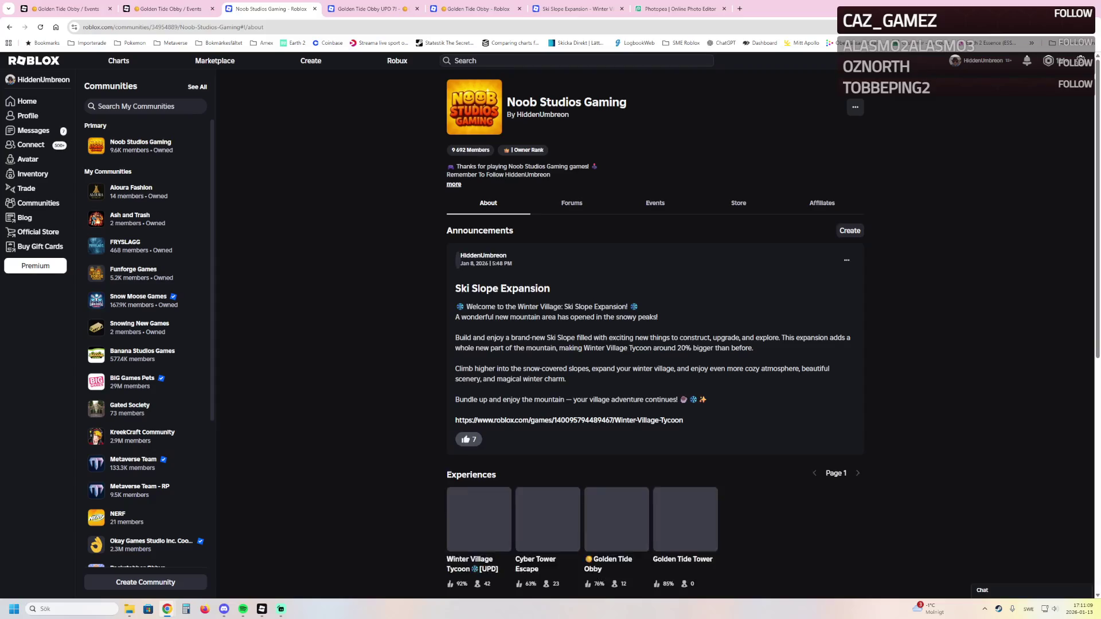
scroll(488, 203, down, 6)
click(617, 428)
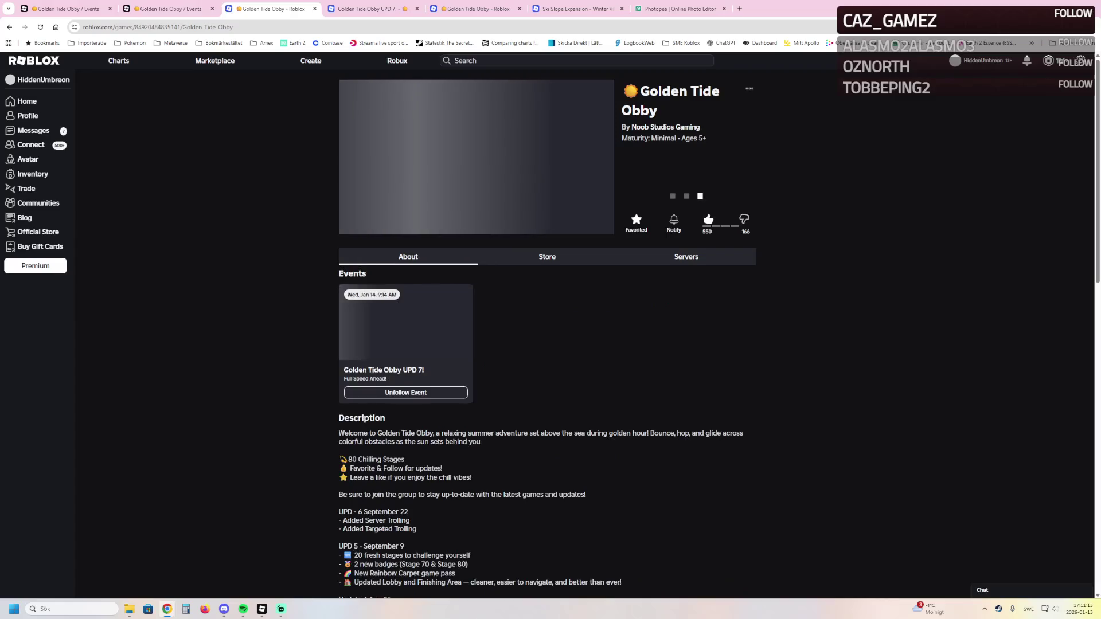
Scroll Golden Tide Obby's game page to inspect the 'Full Speed Ahead!' UPD 7! event card
scroll(548, 328, down, 2)
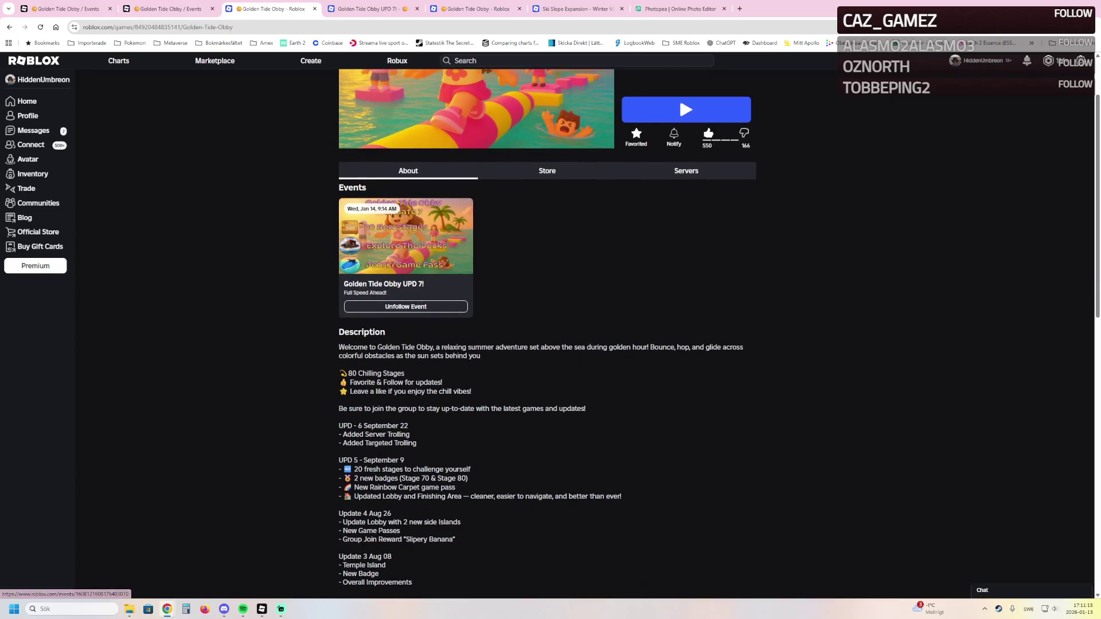
scroll(547, 332, down, 3)
scroll(548, 333, up, 2)
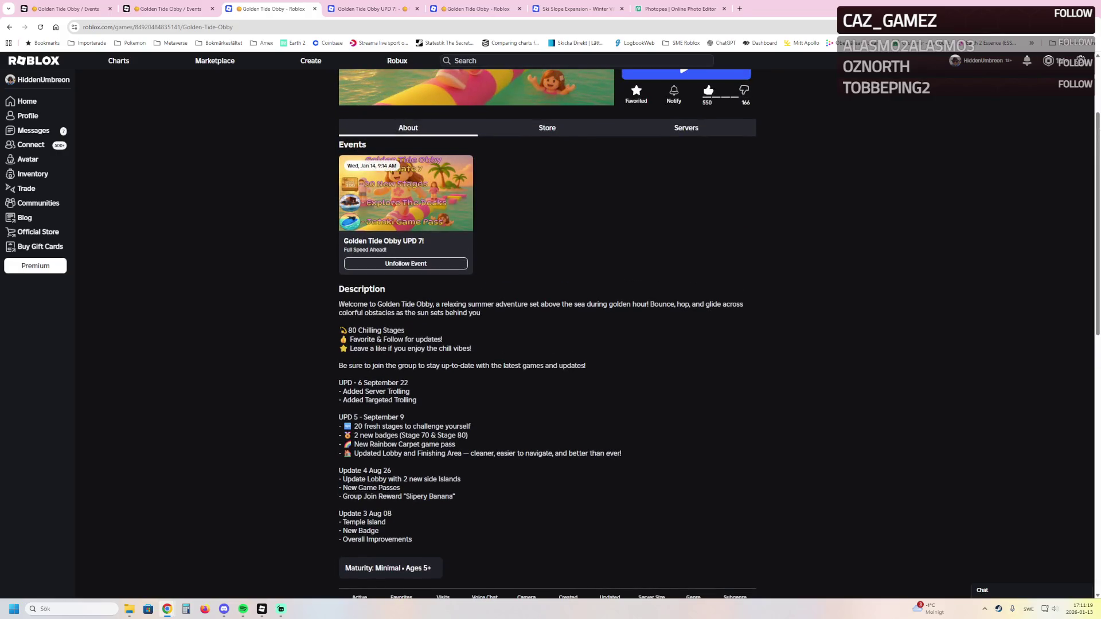
scroll(405, 321, up, 3)
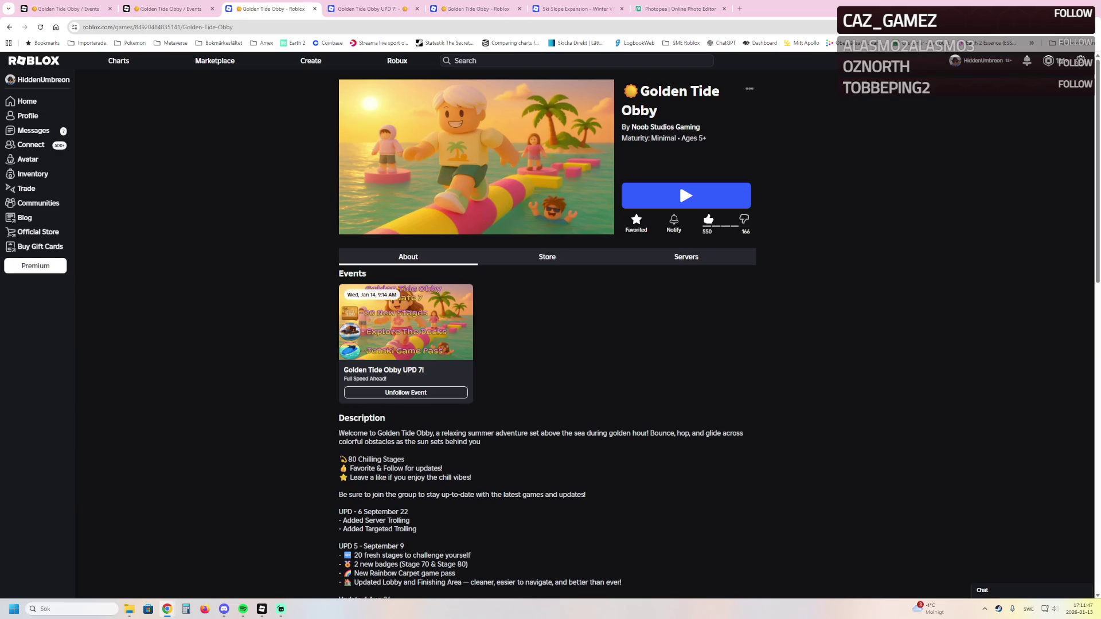
Open Golden Tide Obby's Overview page in the Creator Dashboard, then switch back to Roblox Studio
key(ctrl+1)
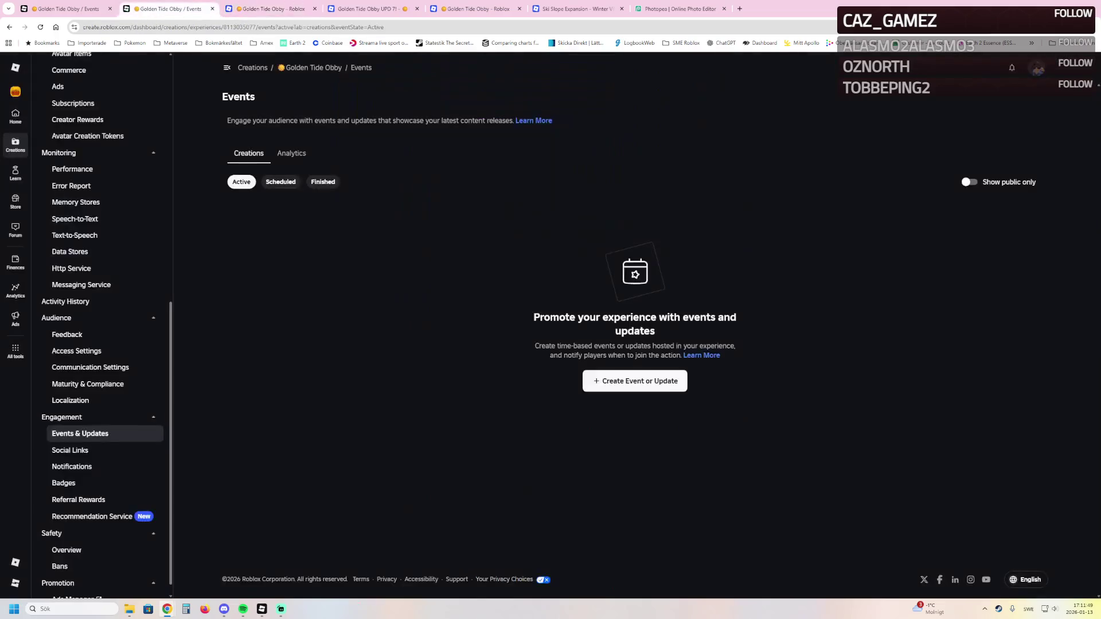
scroll(97, 218, up, 10)
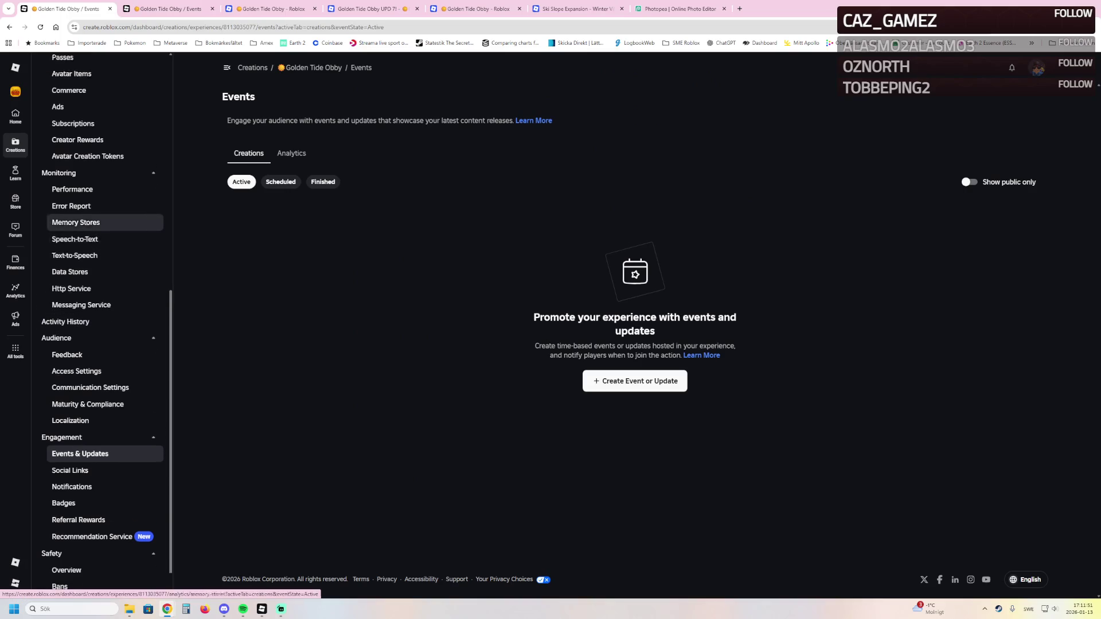
click(56, 130)
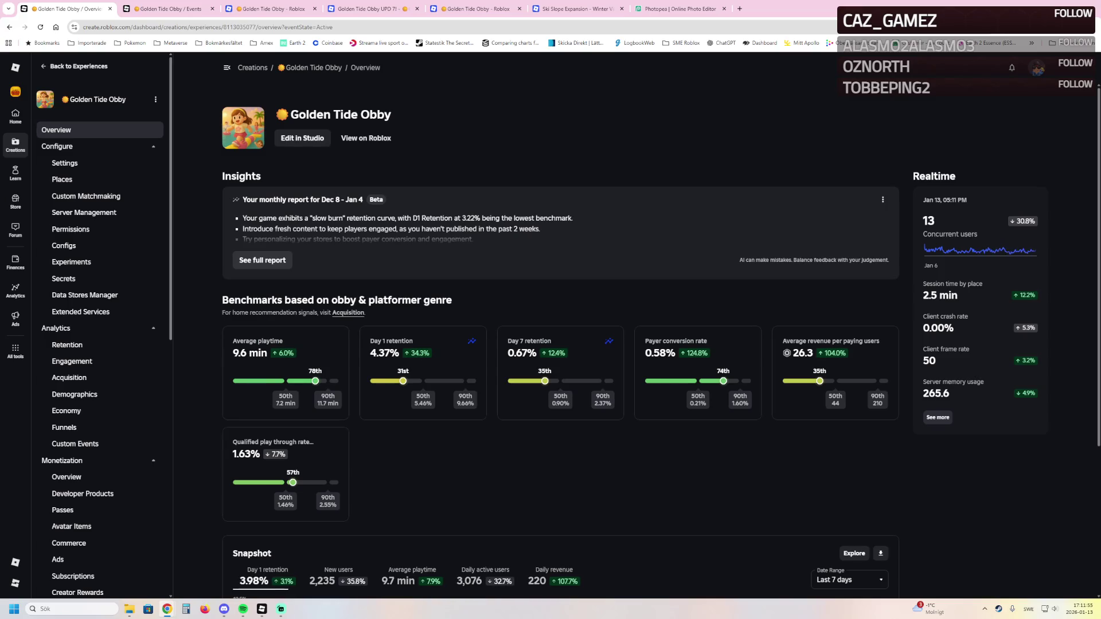
click(261, 609)
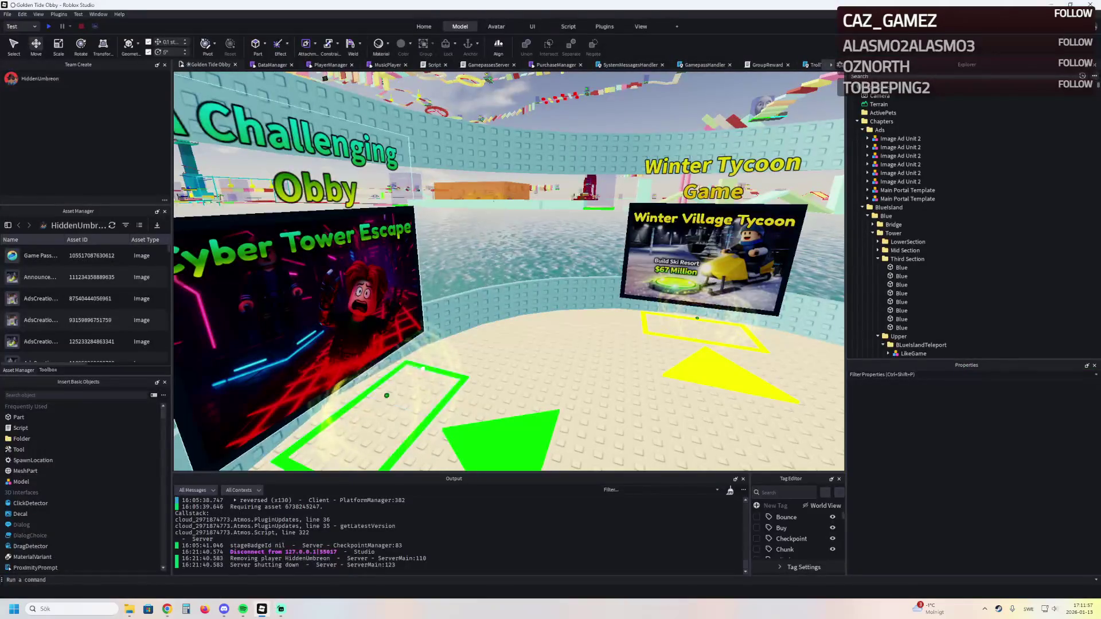
Select the wheat White ring, duplicate it and raise the copy upward
drag(505, 270, 653, 270)
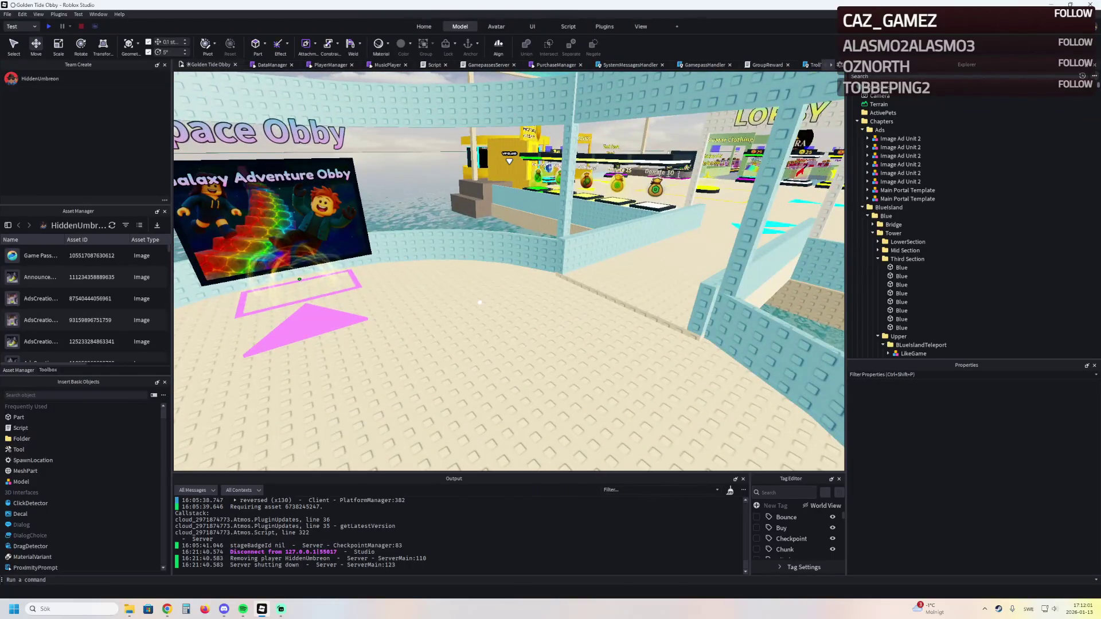
drag(480, 302, 491, 294)
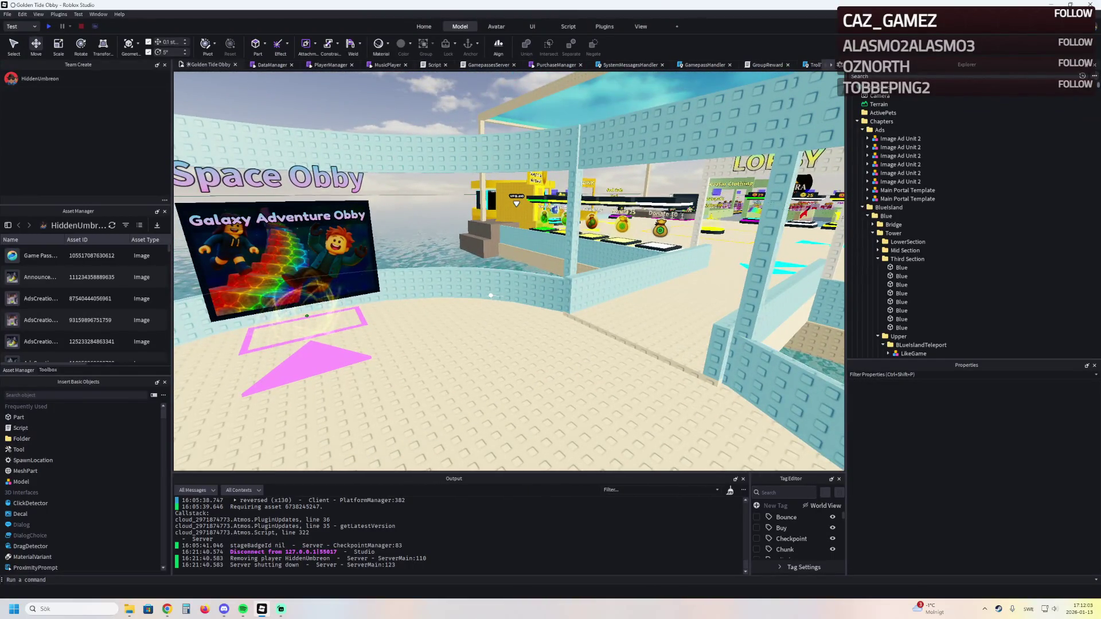
click(502, 150)
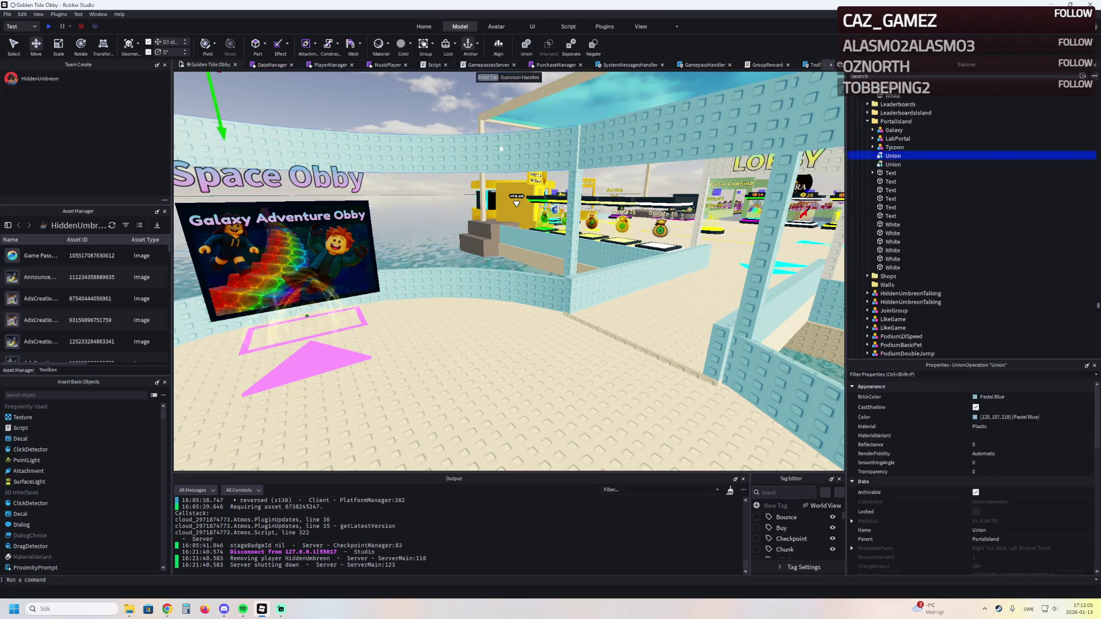
key(f)
key(ctrl+d)
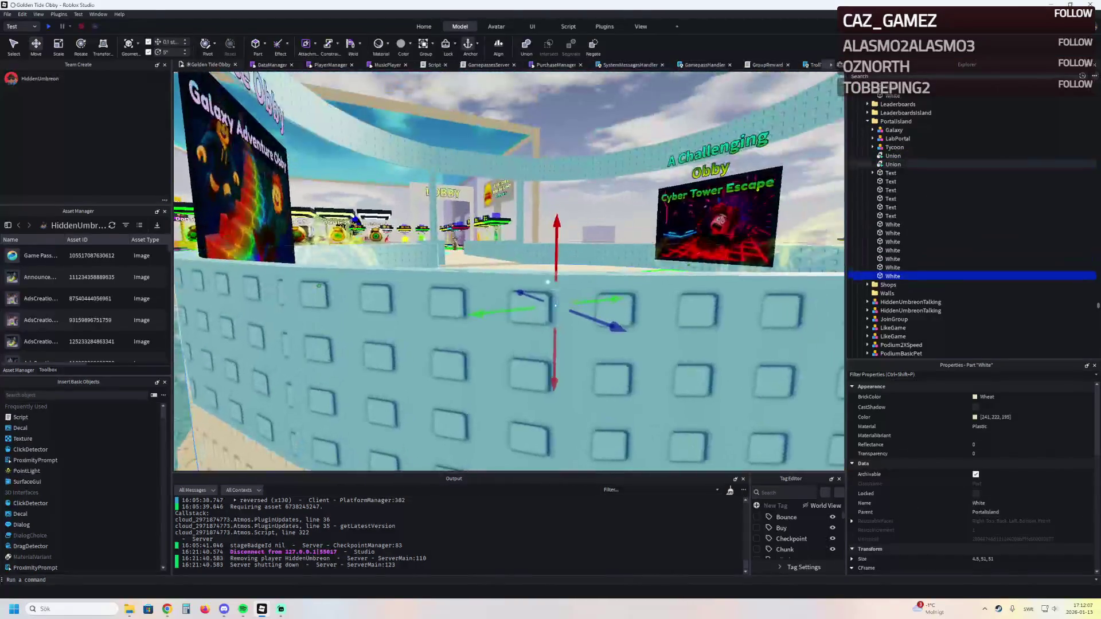
mouse_move(555, 229)
mouse_down()
mouse_move(549, 287)
mouse_move(555, 173)
mouse_up()
Enlarge the duplicated ring slightly and adjust its height above the cyan wall band
scroll(551, 229, down, 5)
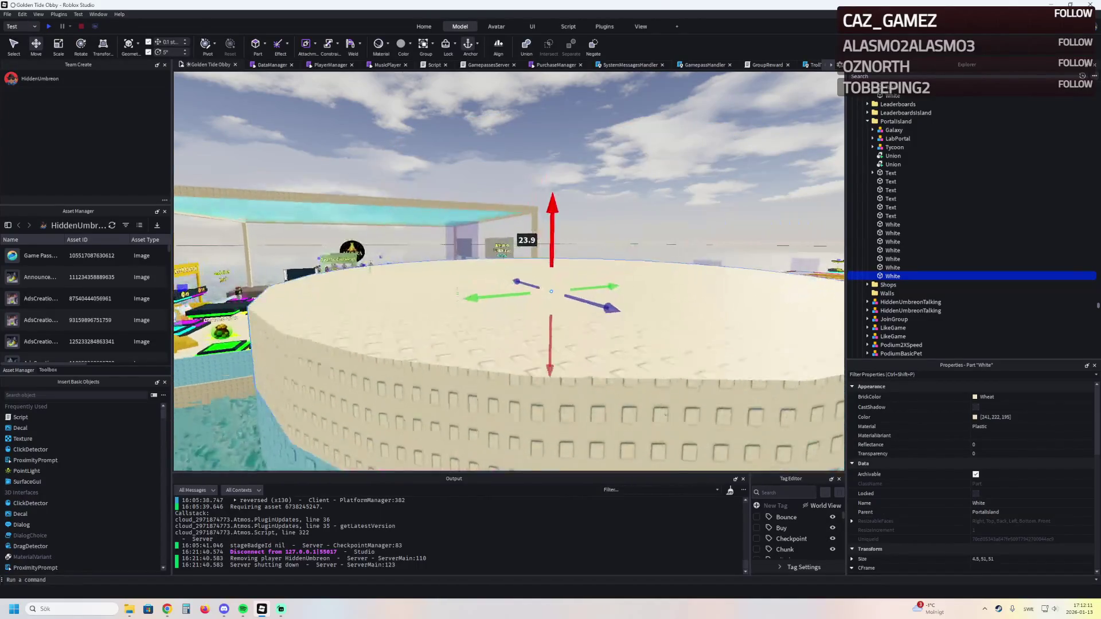
scroll(555, 172, up, 5)
scroll(509, 270, down, 5)
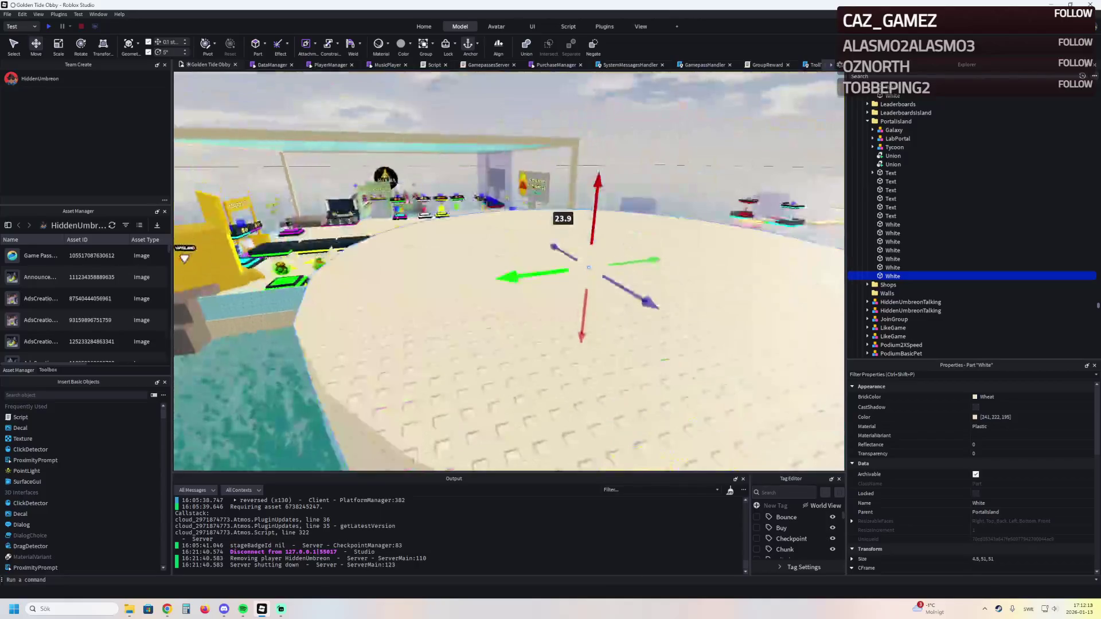
key(ctrl+3)
scroll(509, 271, down, 5)
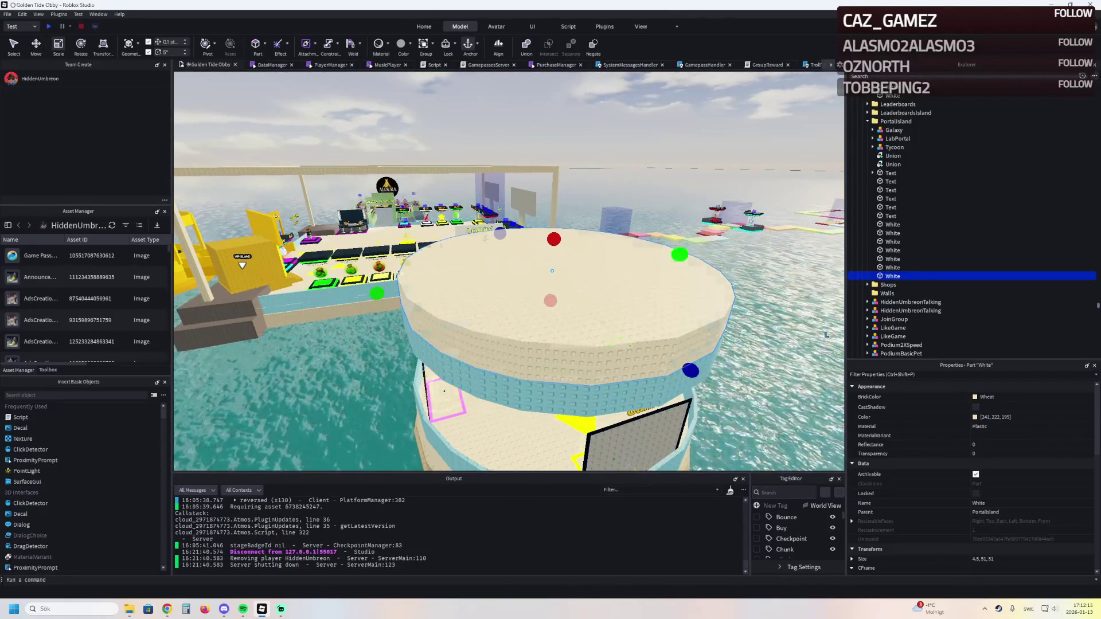
drag(553, 239, 551, 274)
scroll(528, 310, up, 5)
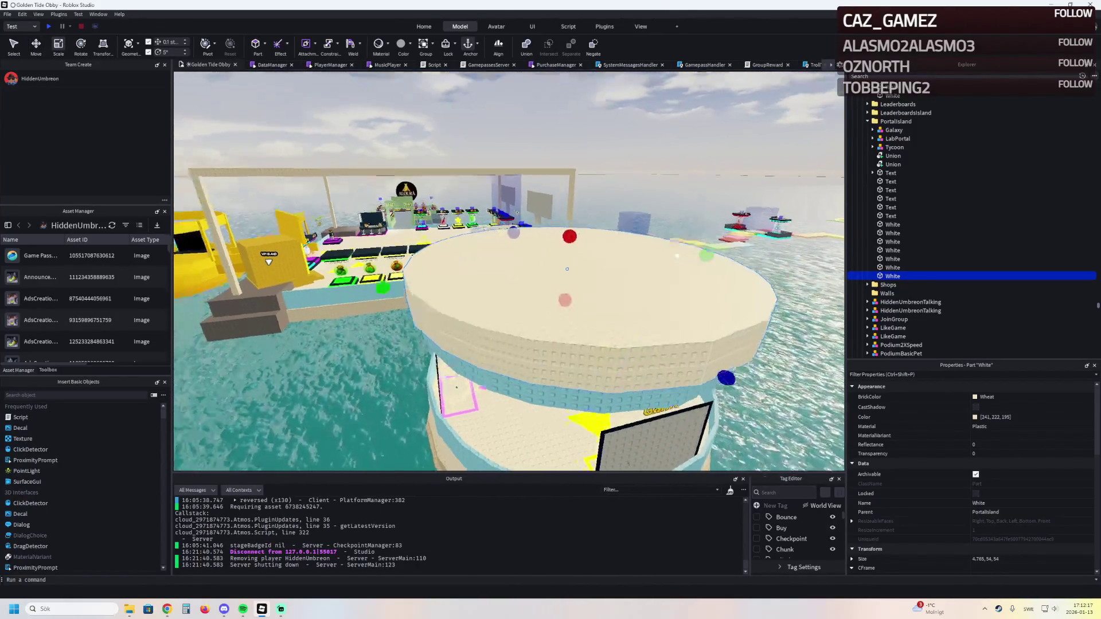
key(ctrl+2)
scroll(528, 310, down, 5)
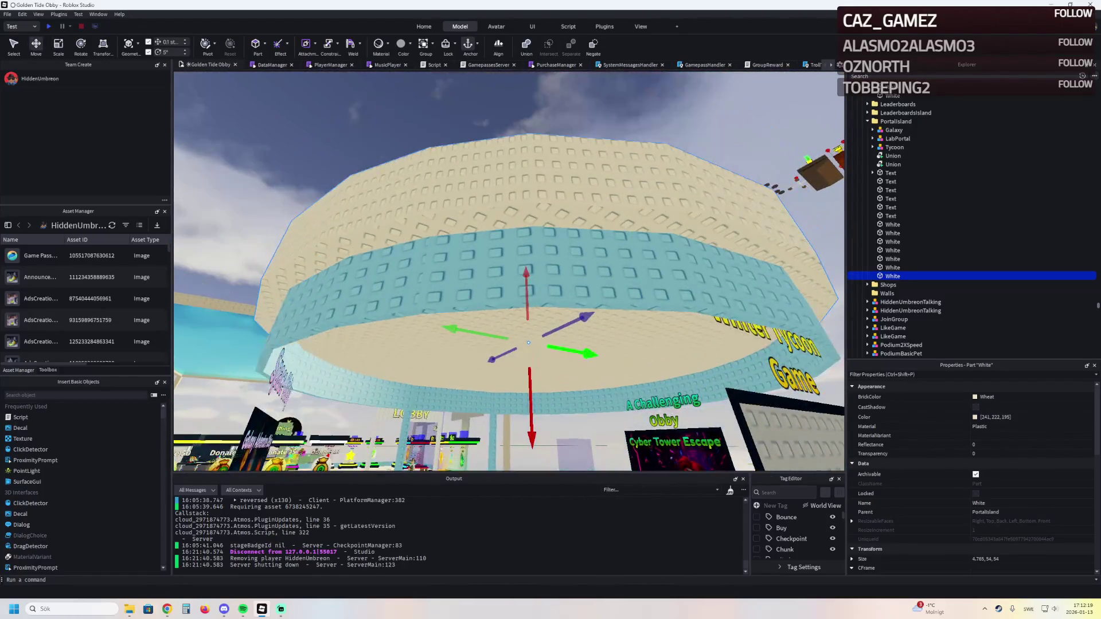
mouse_move(534, 430)
mouse_down()
mouse_move(512, 313)
mouse_move(511, 379)
mouse_up()
scroll(510, 376, up, 5)
scroll(574, 321, up, 5)
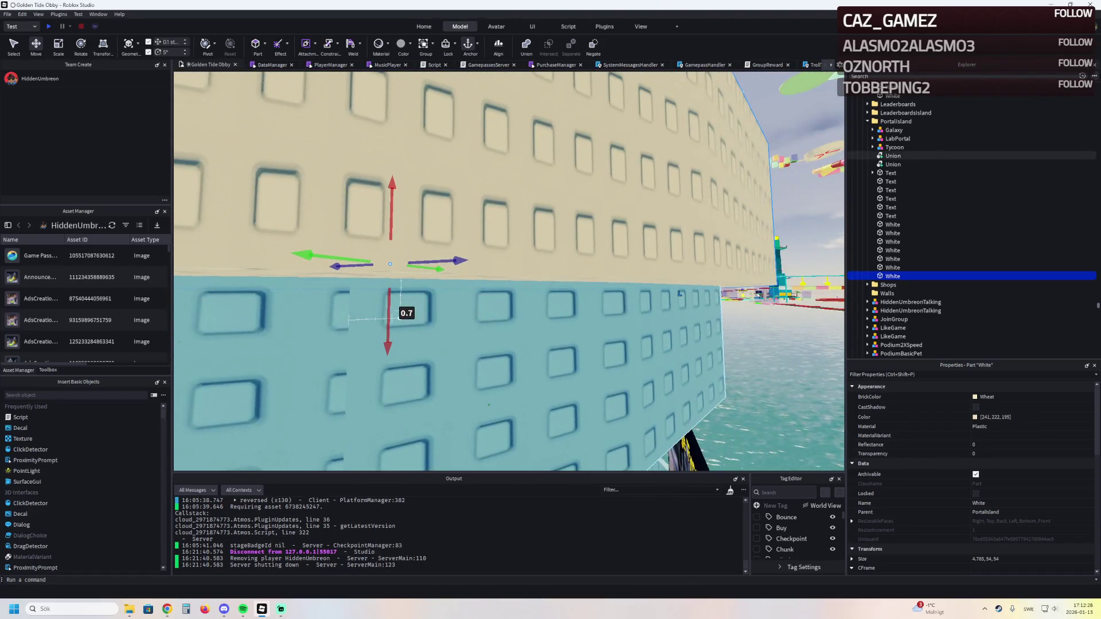
mouse_move(389, 312)
mouse_down()
mouse_move(398, 439)
mouse_move(398, 377)
mouse_move(554, 286)
mouse_move(582, 322)
mouse_up()
Make the duplicated ring 1 stud thick via its Size property
key(ctrl+3)
drag(552, 240, 554, 246)
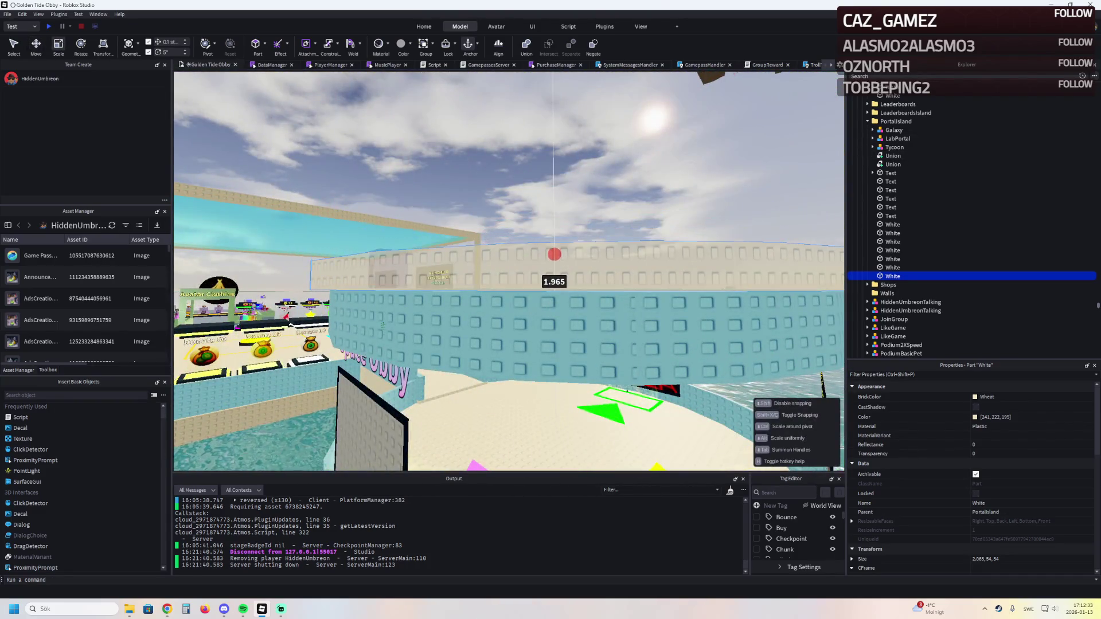
click(975, 559)
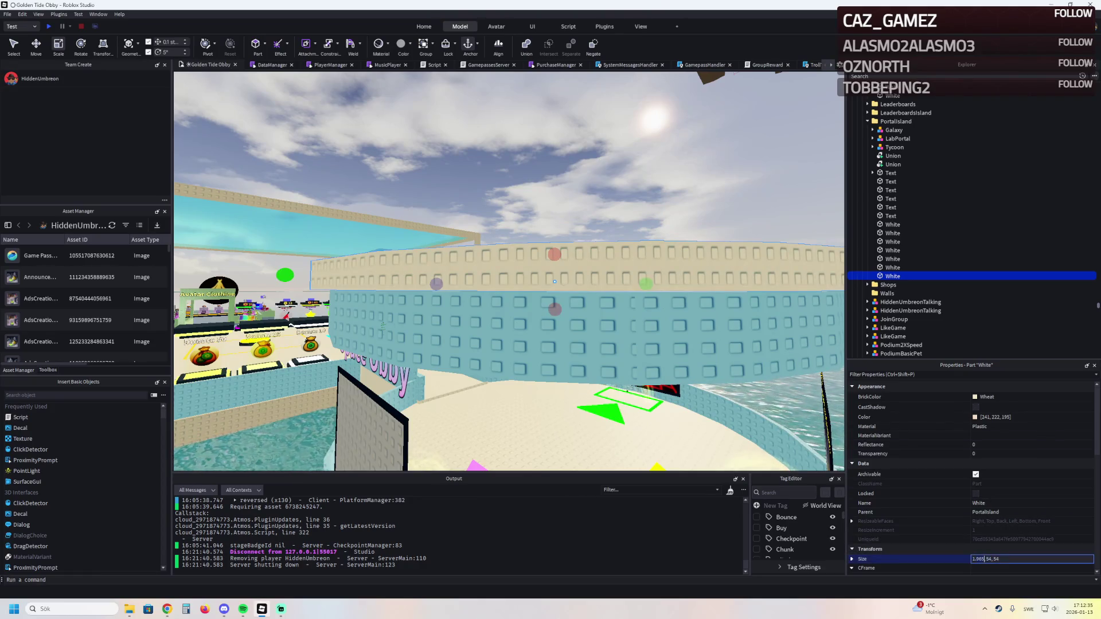
key(Delete)
key(Delete)
key(Delete)
key(Return)
key(ctrl+2)
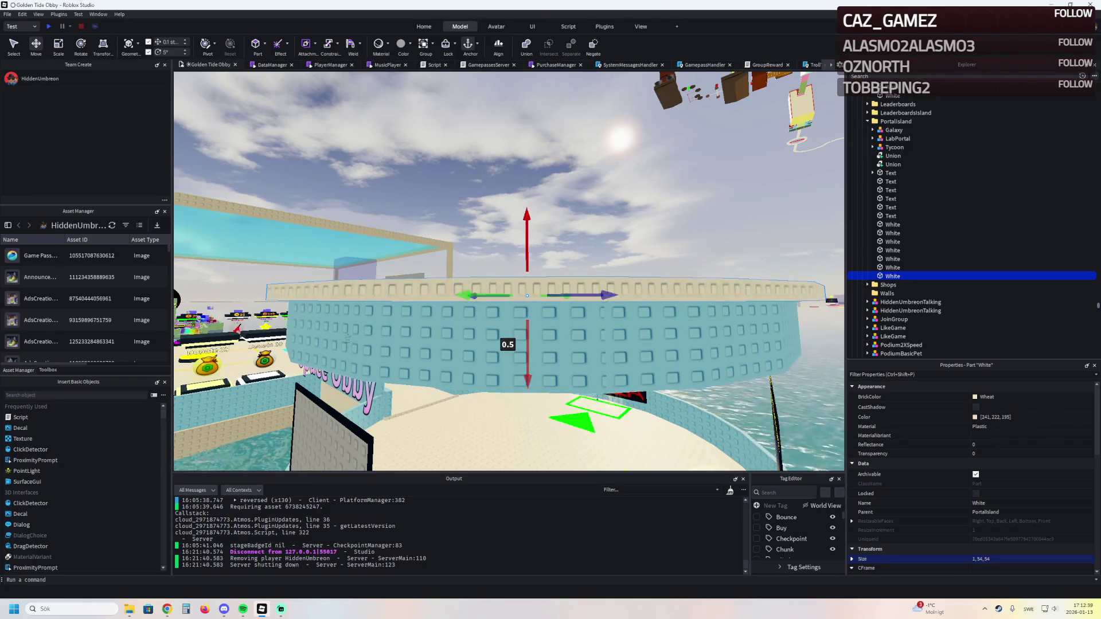
Resize the kiosk's wheat White roof disc from 1, 54, 54 to 1, 92, 92
key(s)
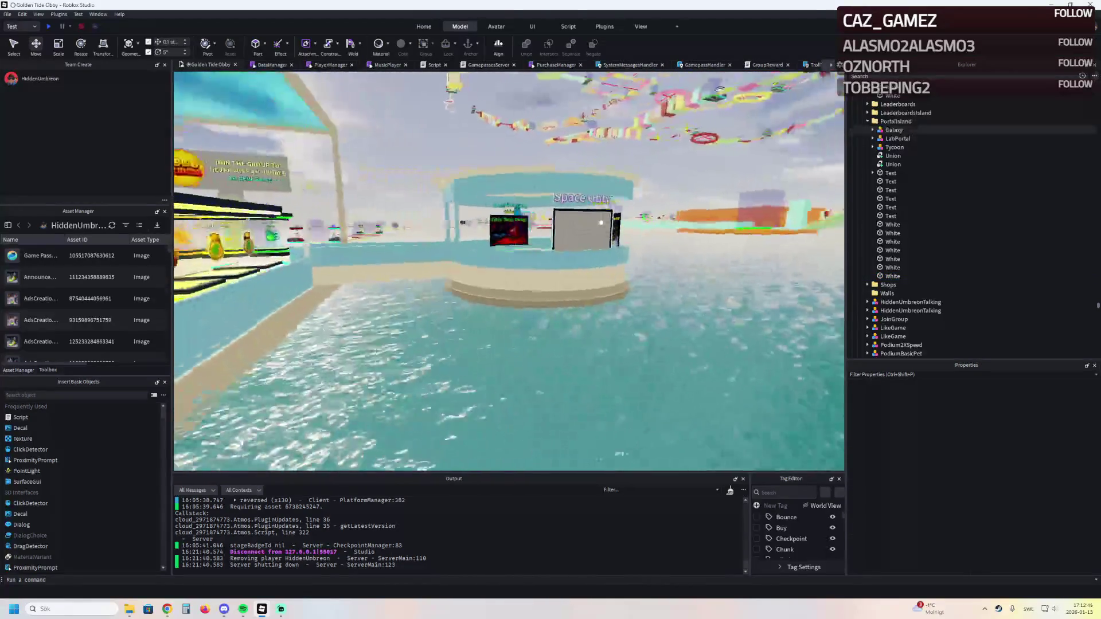
key(s)
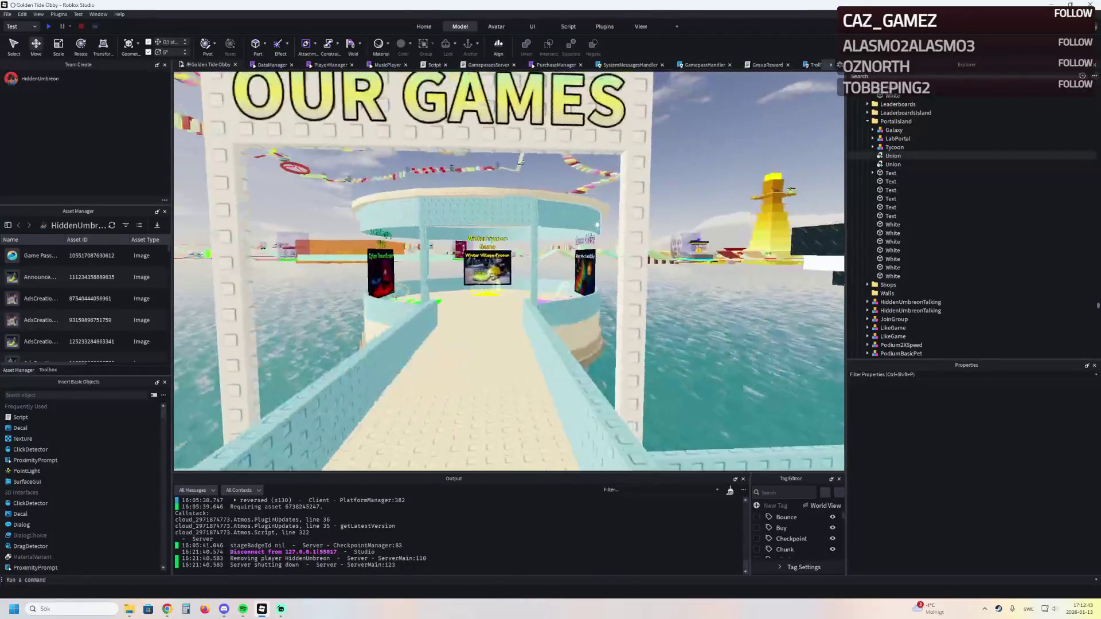
key(w)
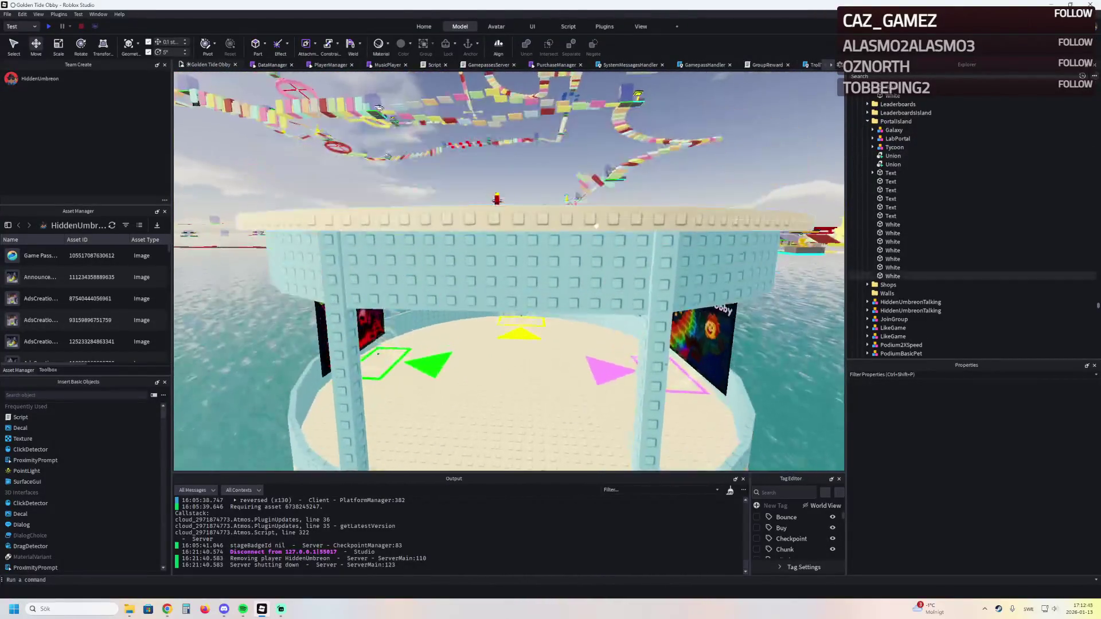
key(w)
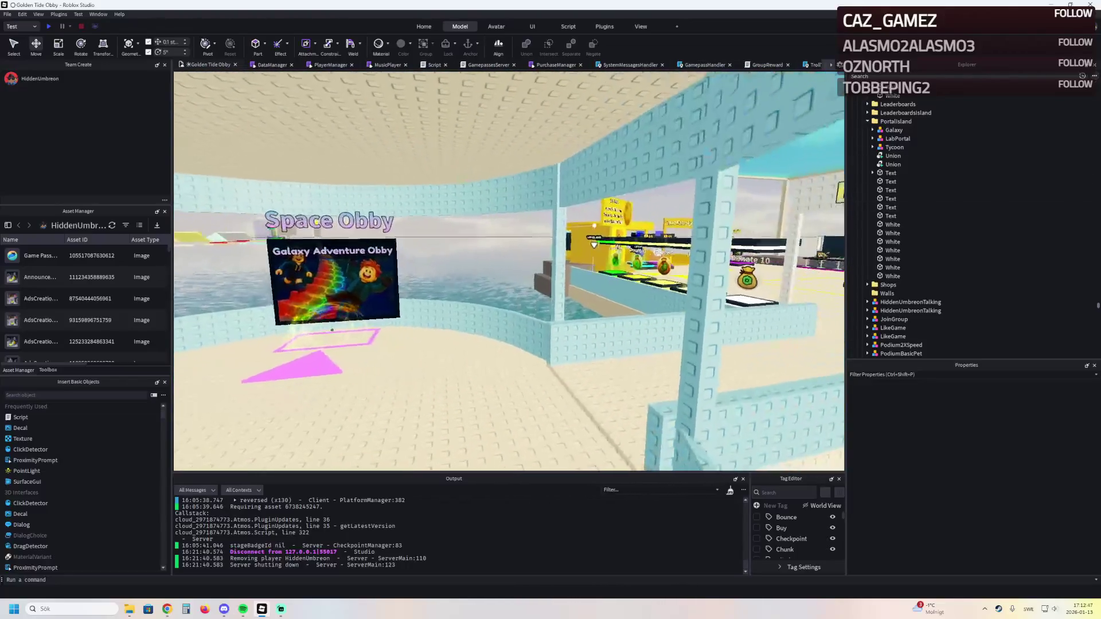
key(s)
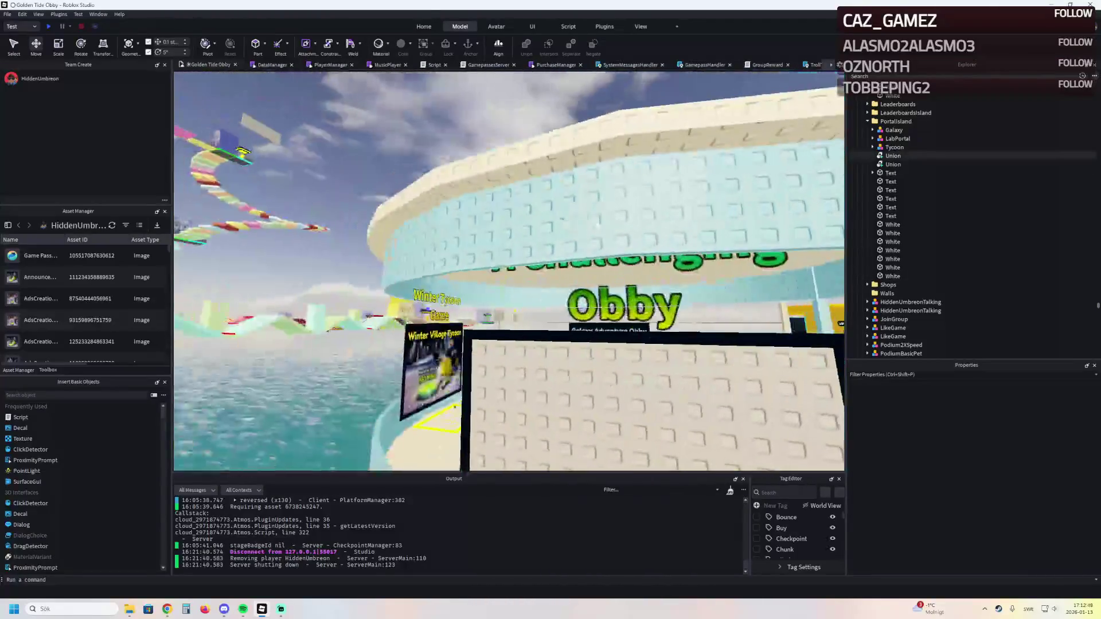
key(w)
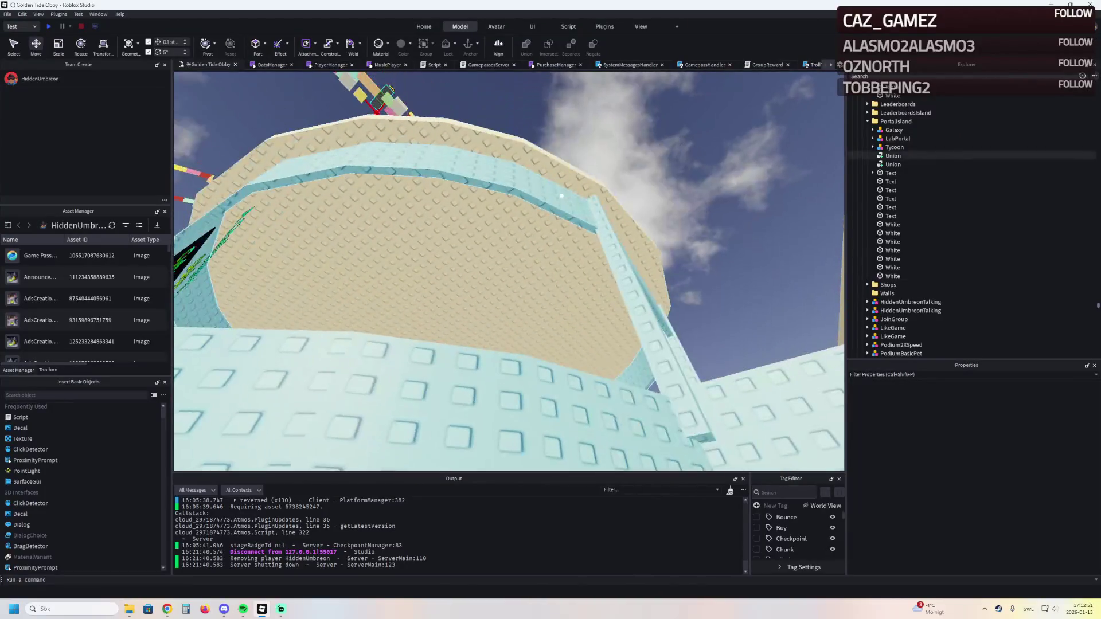
click(561, 197)
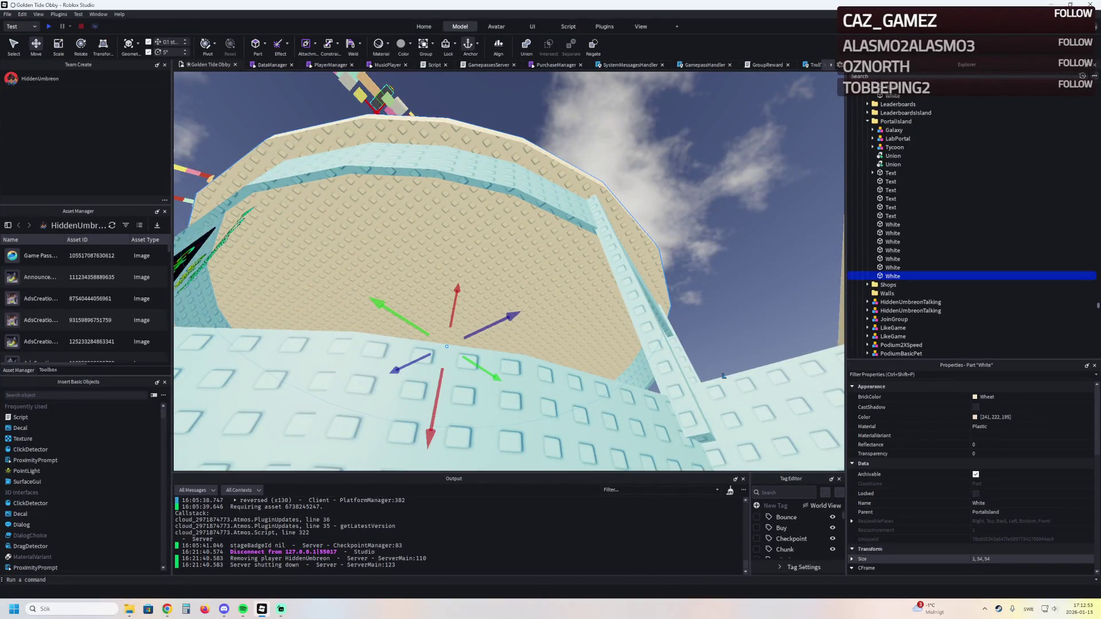
click(986, 559)
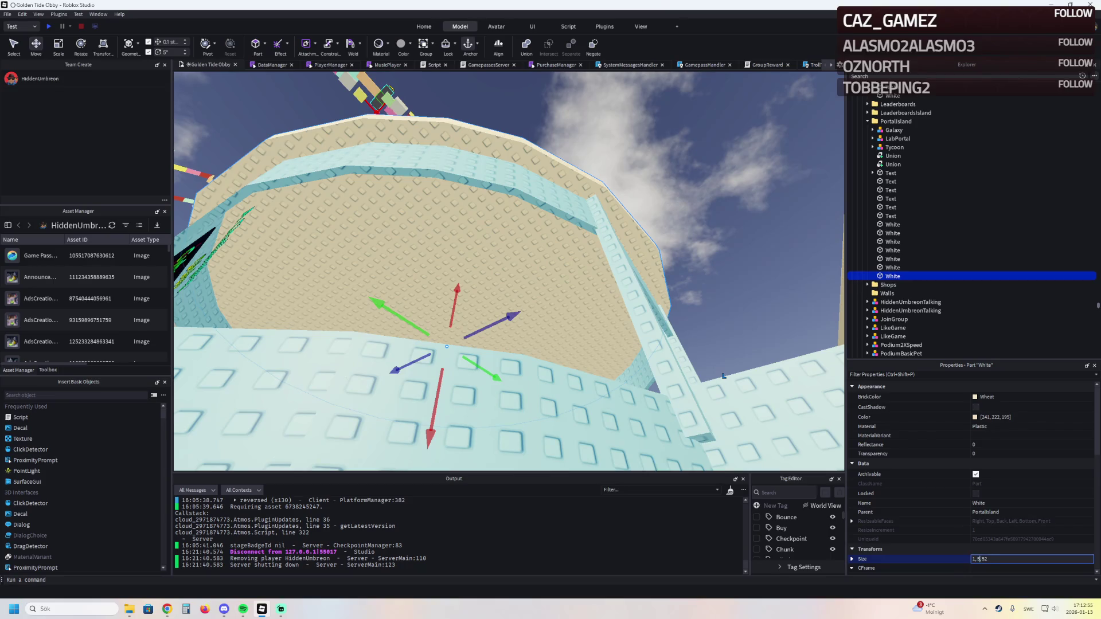
Pull the view back from the kiosk and start a play test
key(s)
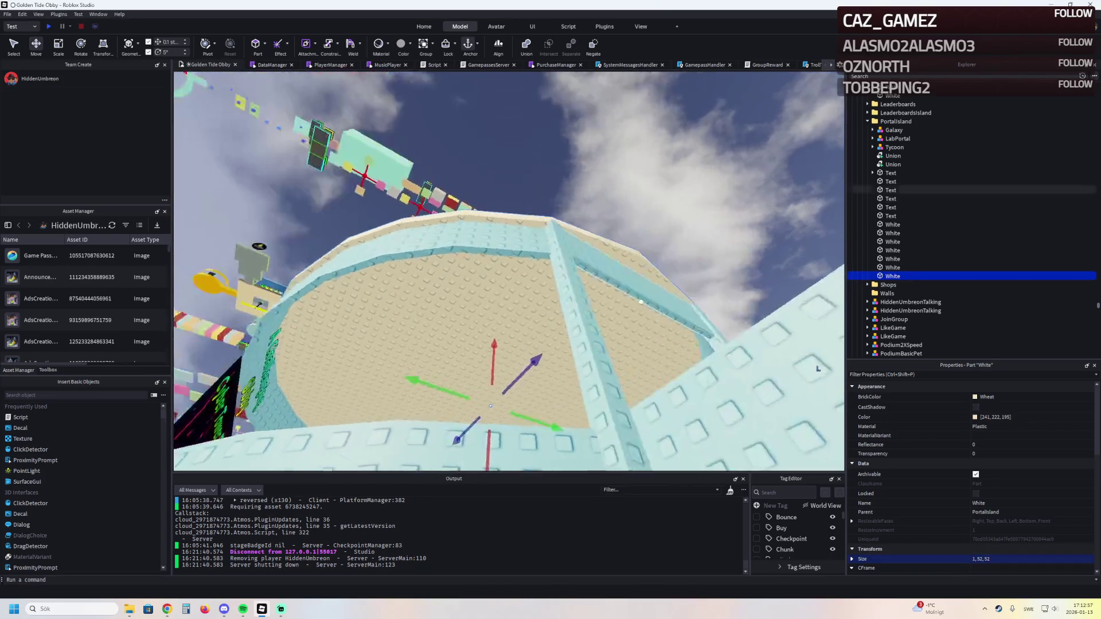
key(s)
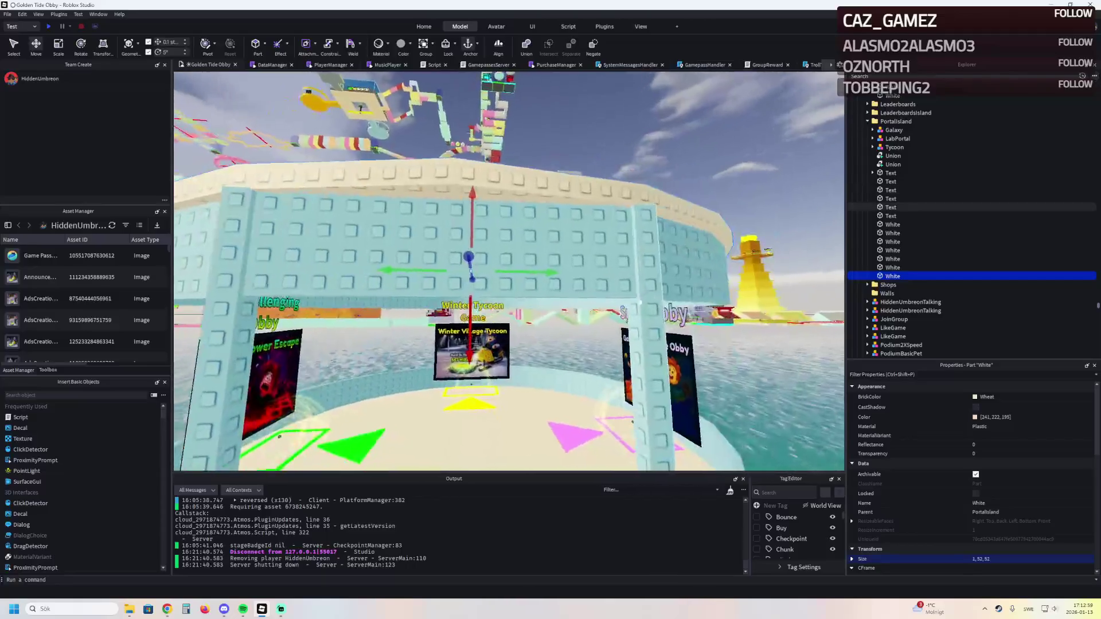
click(641, 302)
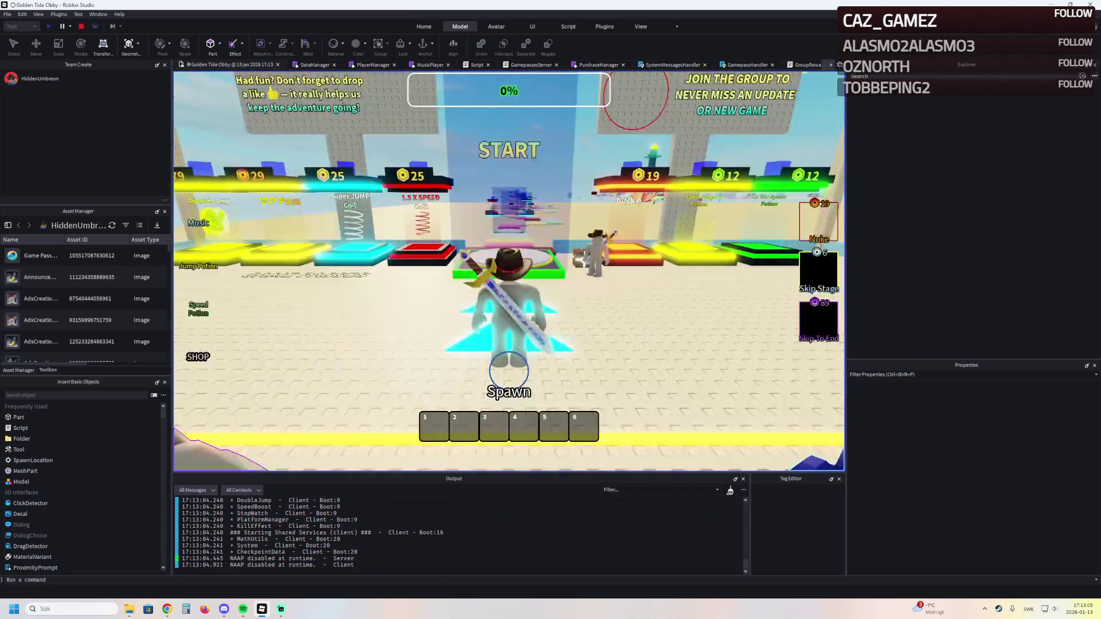
Run the character up to the game cards and out onto the bridge, then stop the test
key(w)
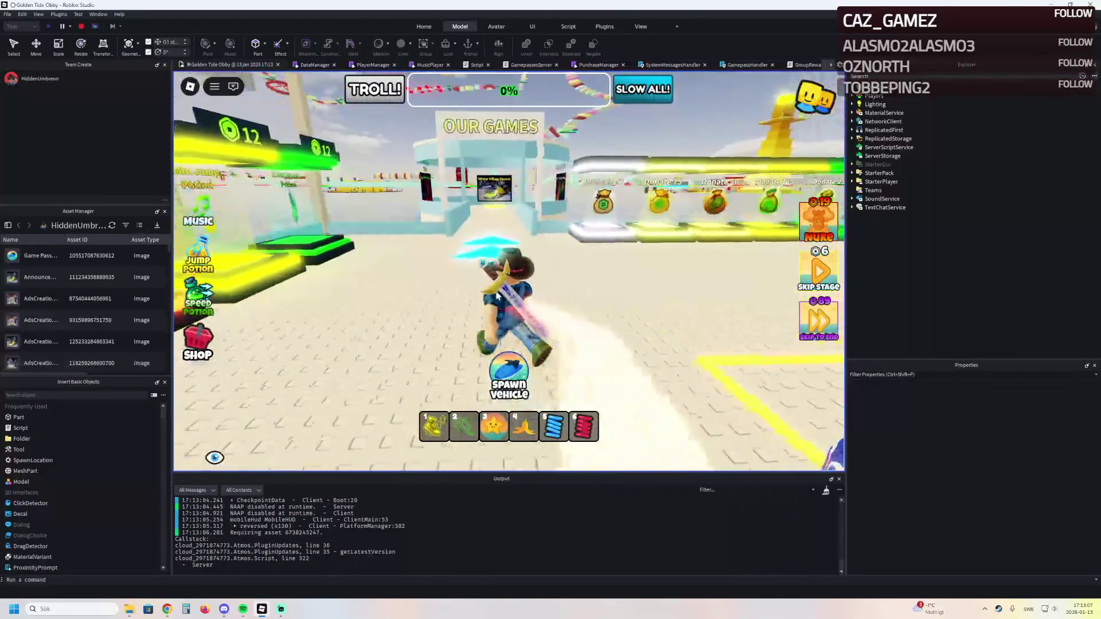
key(w)
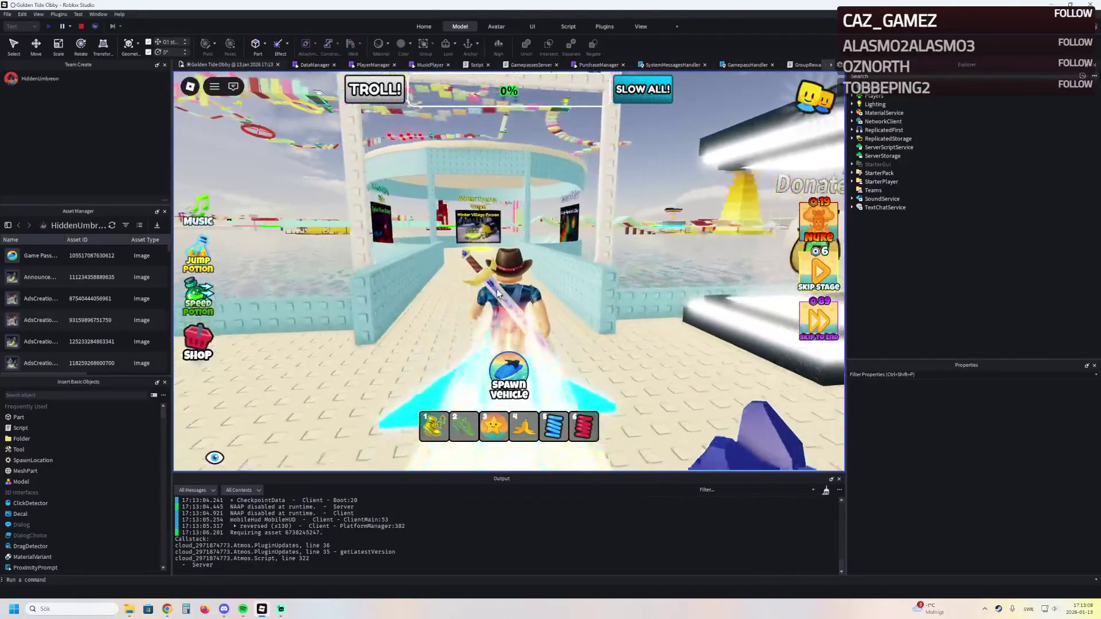
key(w)
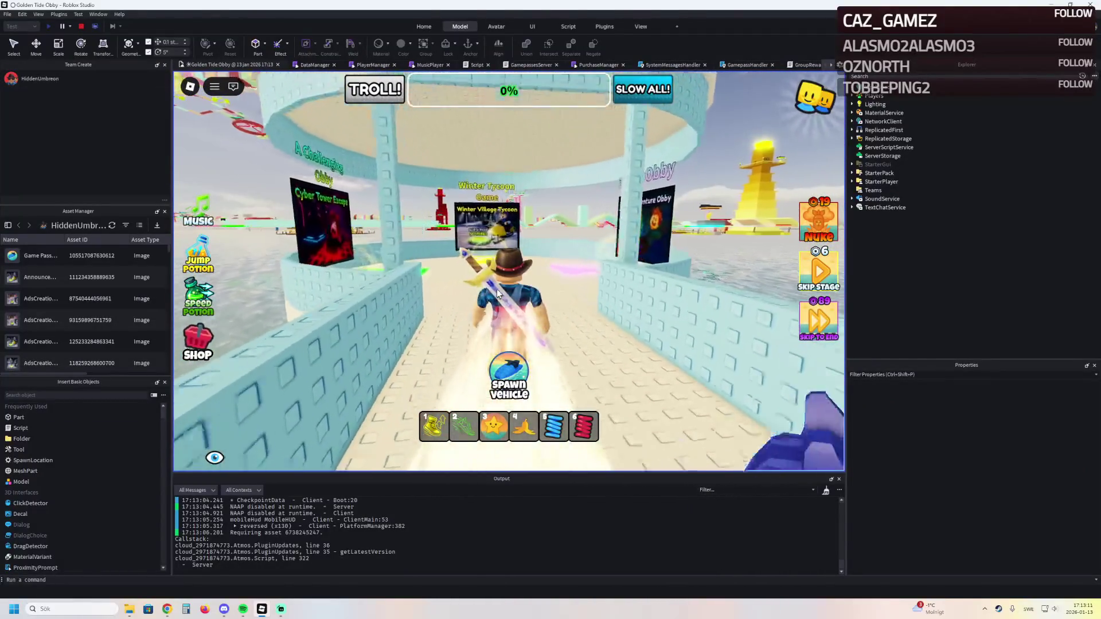
key(s)
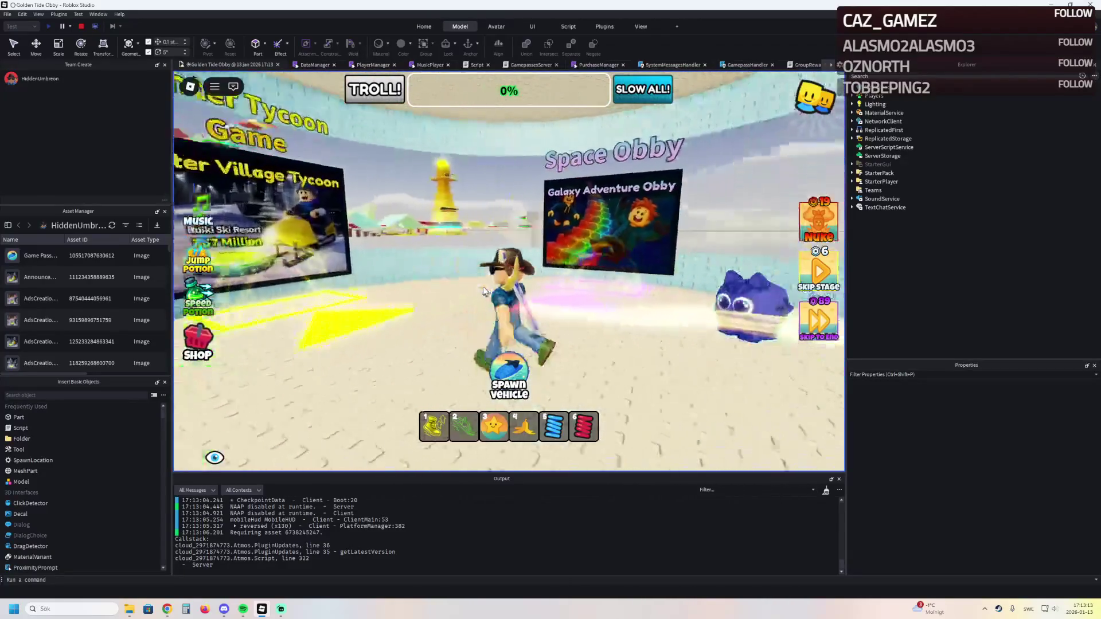
key(s)
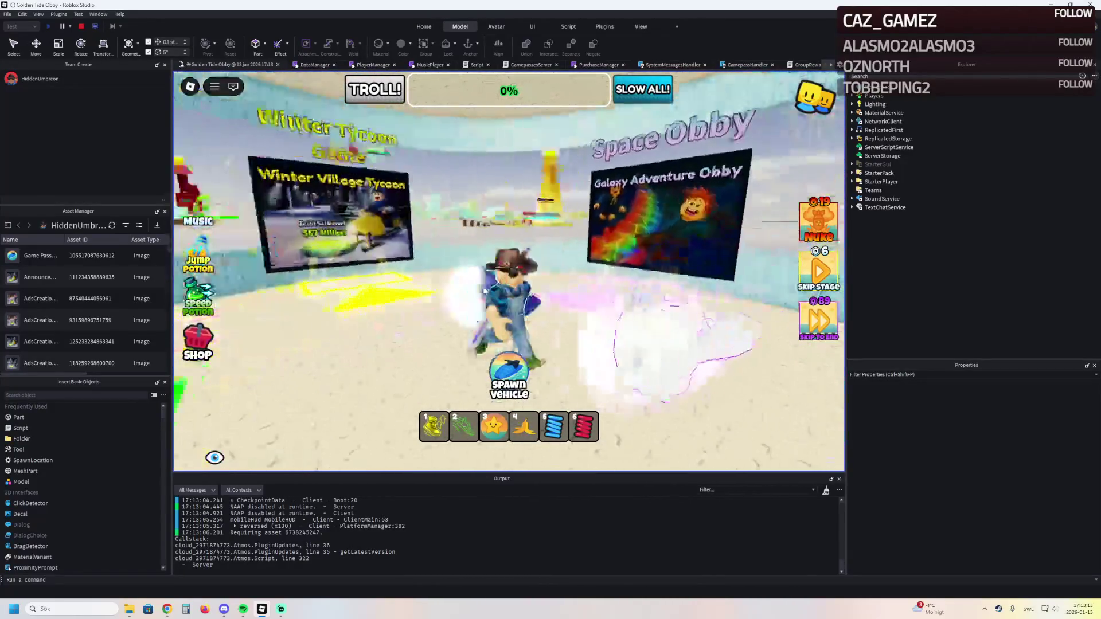
key(s)
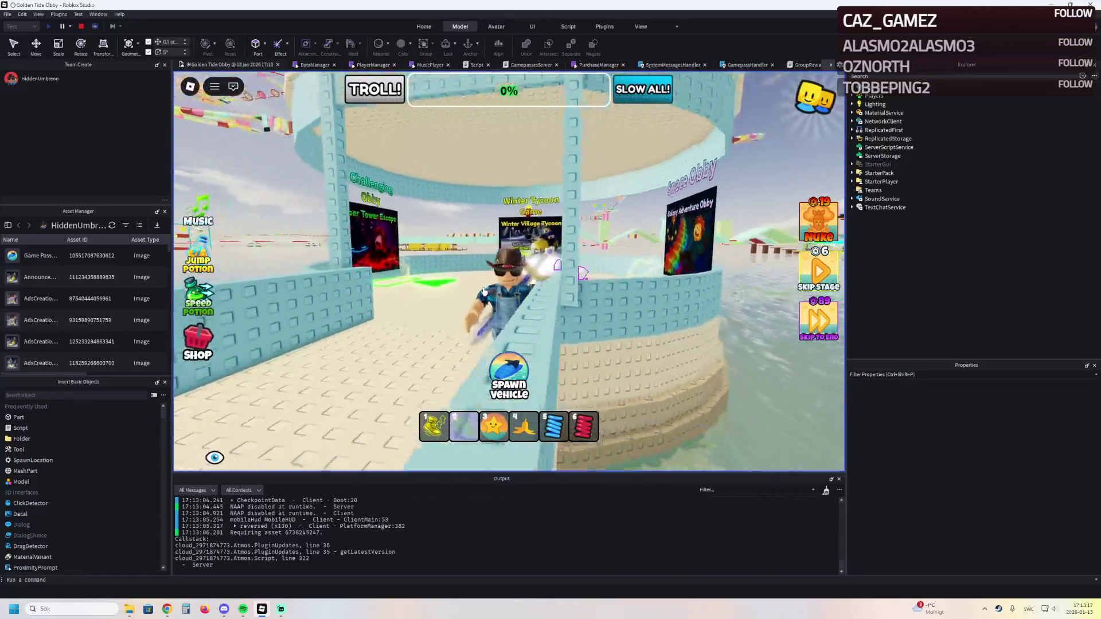
key(w)
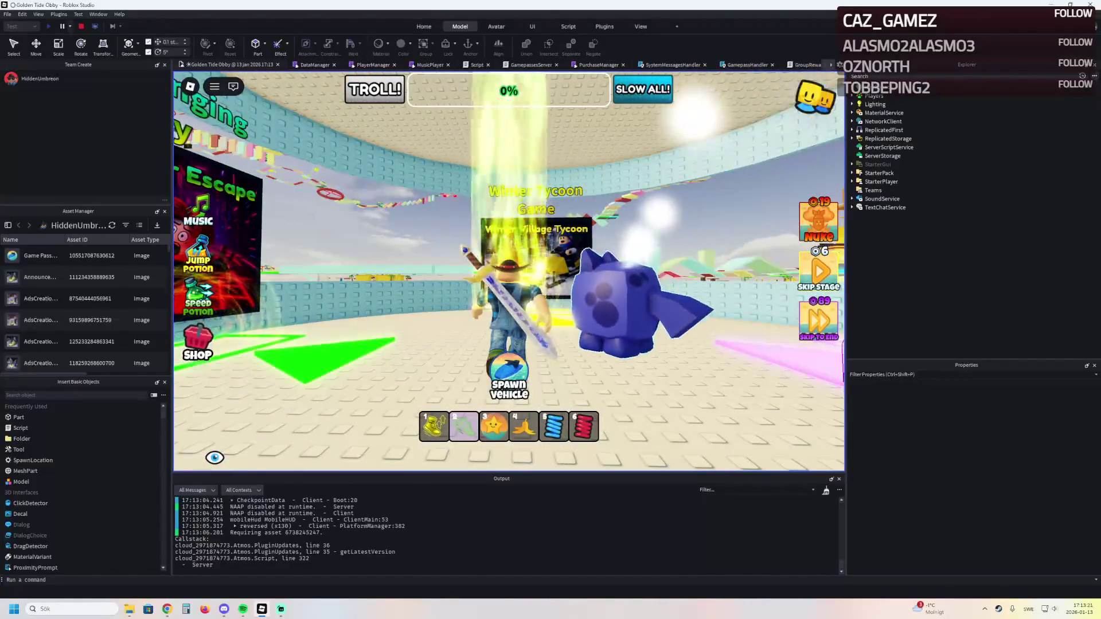
key(shift+F5)
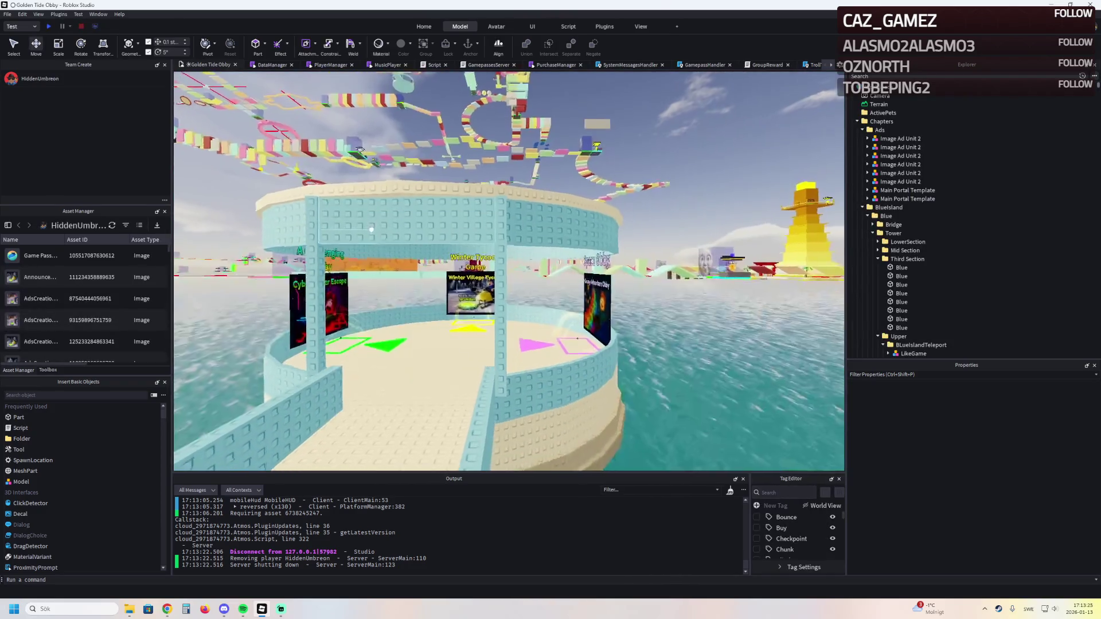
Inspect the kiosk's pastel blue Union and wheat White parts, then fly toward the shop pedestals
scroll(367, 183, up, 5)
click(356, 152)
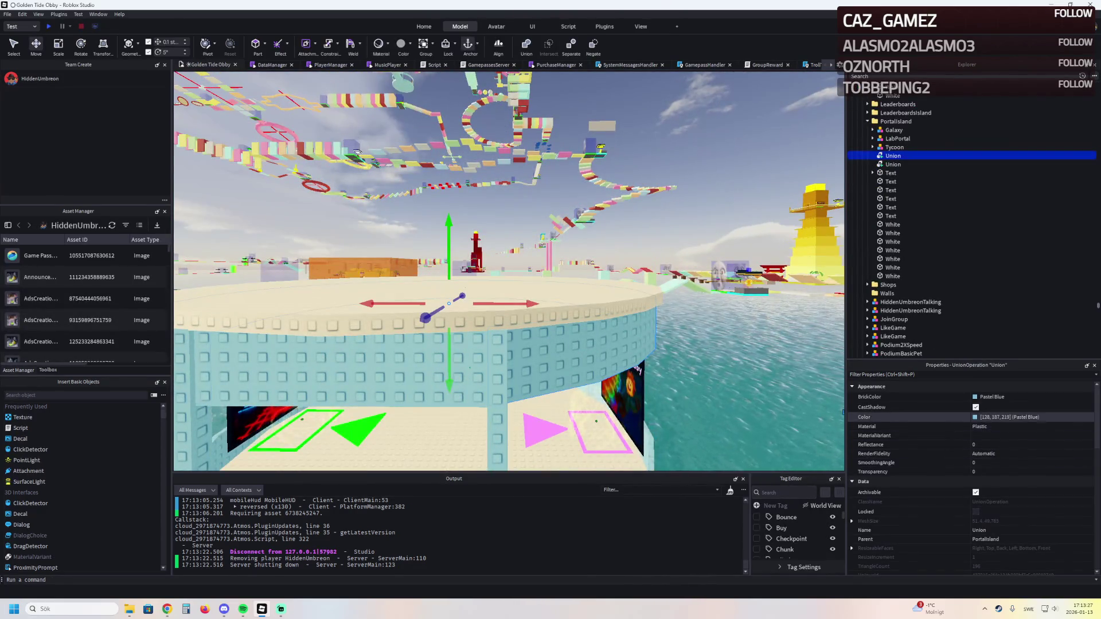
click(893, 276)
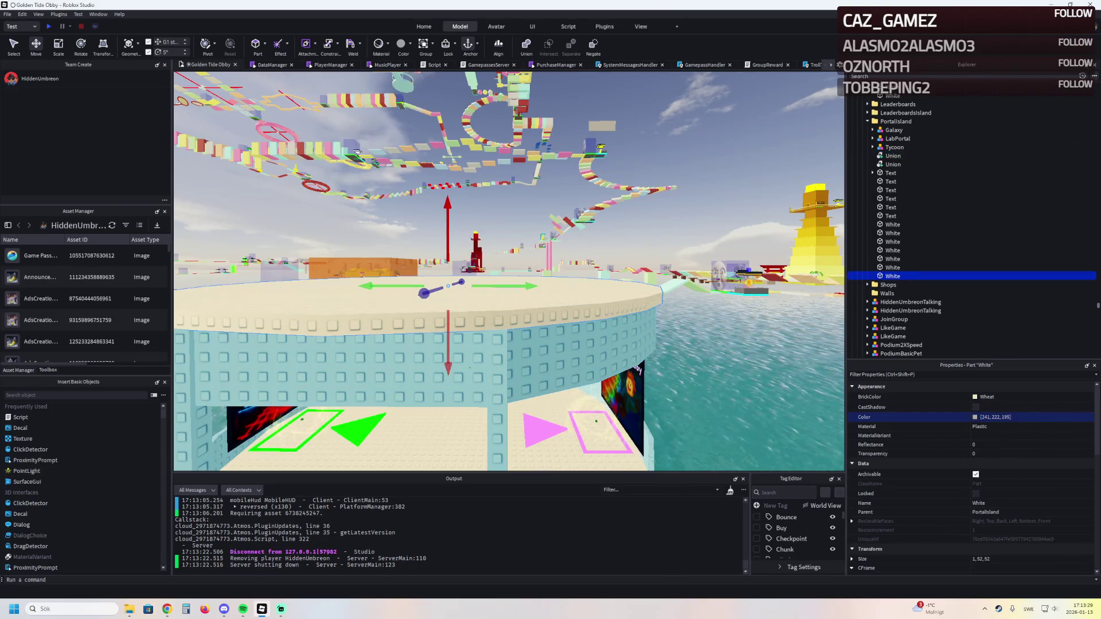
scroll(357, 152, down, 3)
click(405, 139)
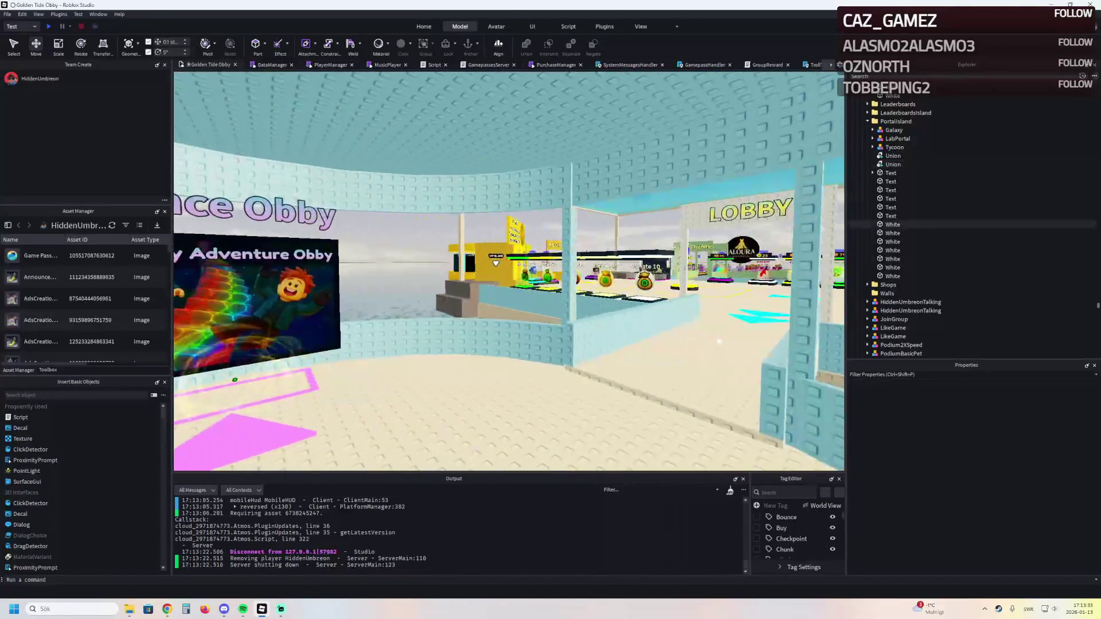
key(w)
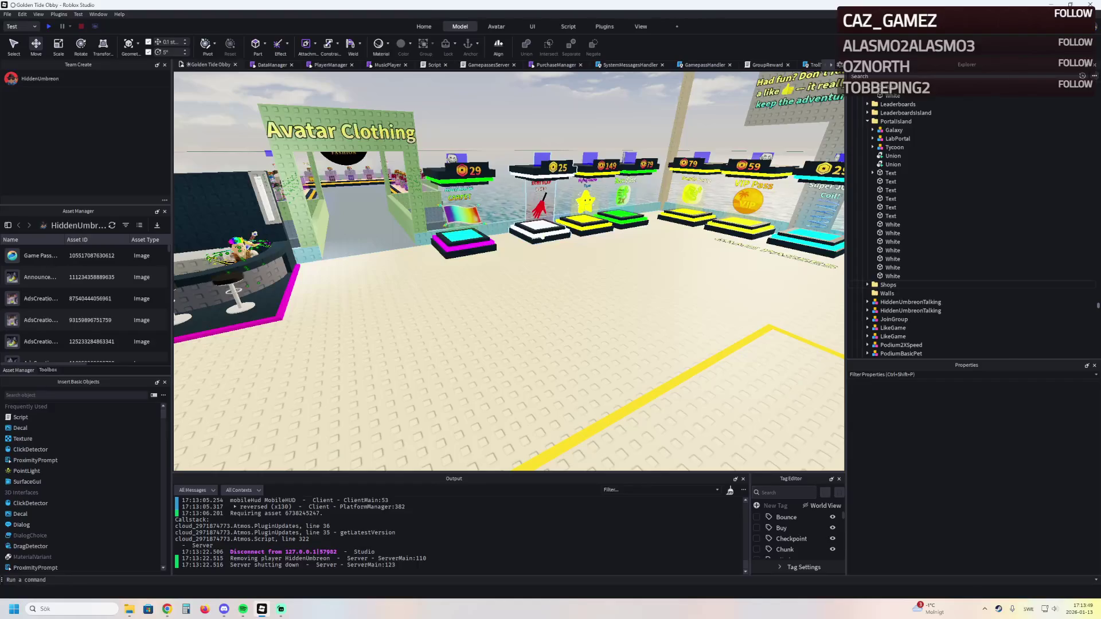
Focus on the PodiumSlapHand pedestal and find the Jetski model under Vehicles
click(542, 235)
key(f)
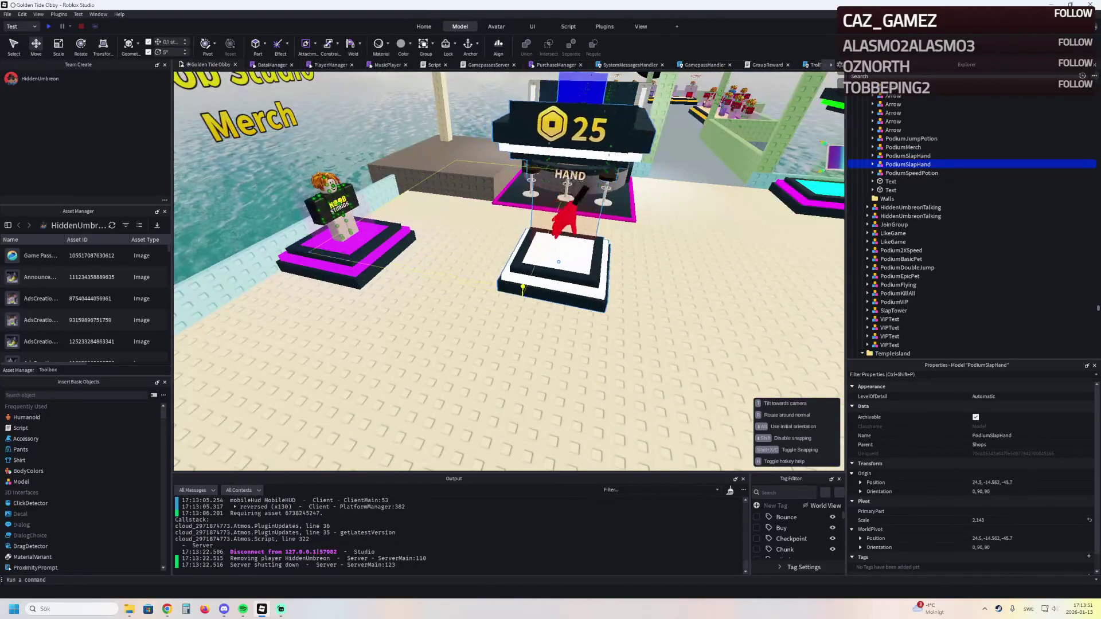
drag(523, 289, 625, 341)
key(ctrl+shift+x)
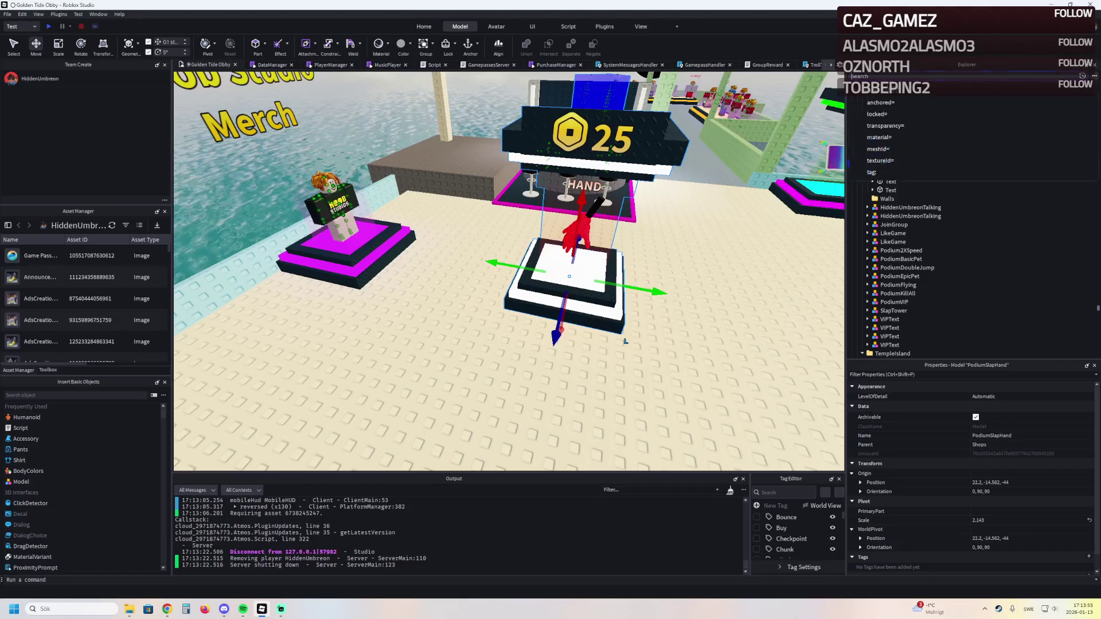
text(jetski)
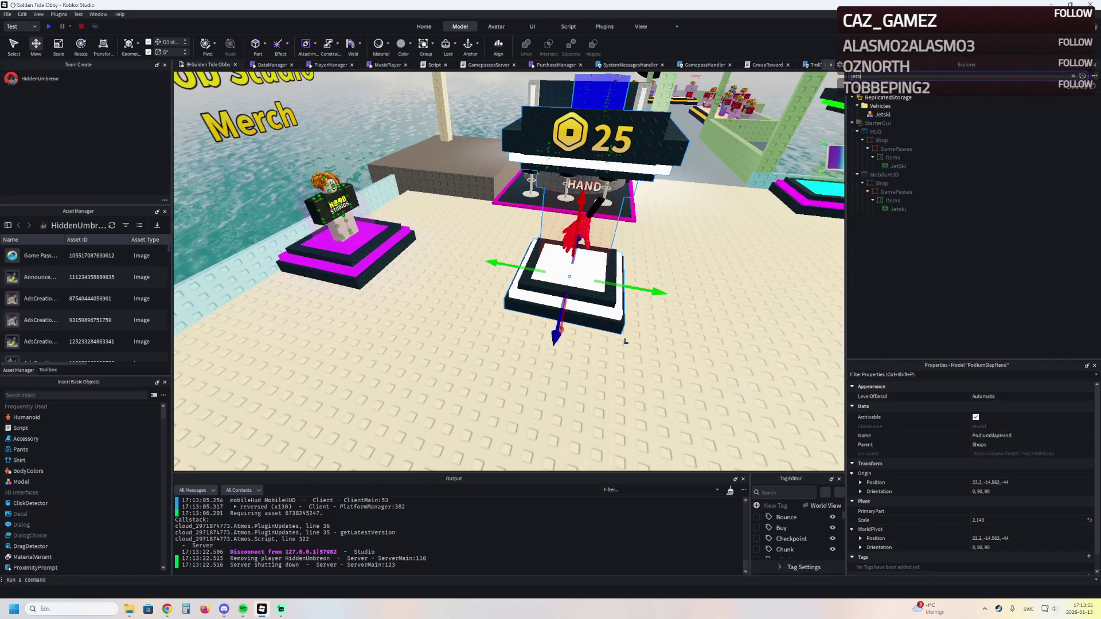
key(BackSpace)
click(883, 123)
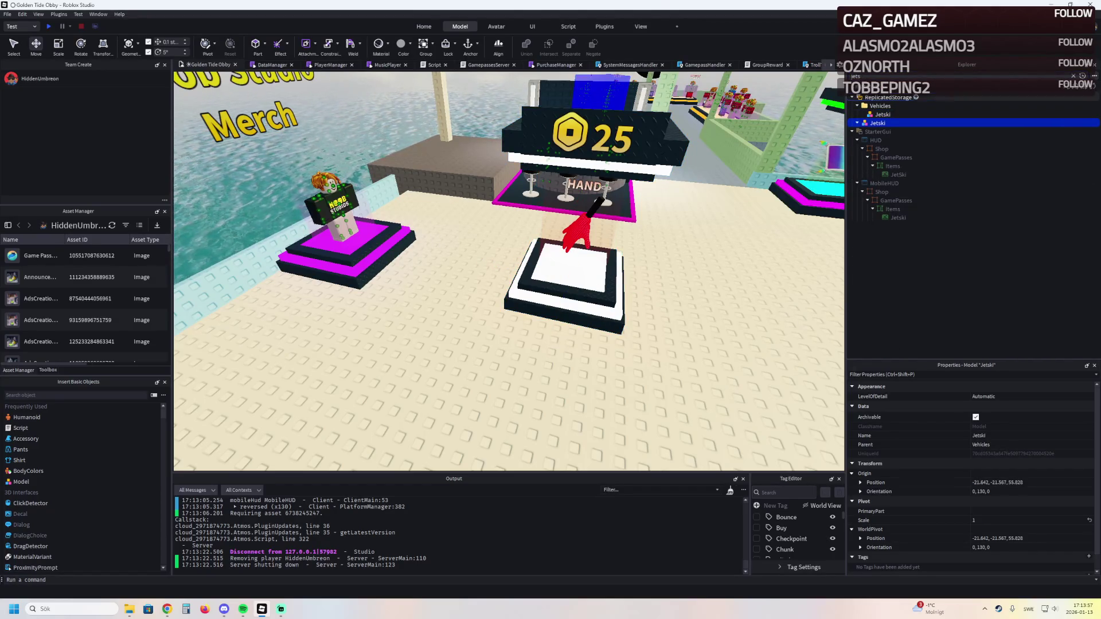
key(Escape)
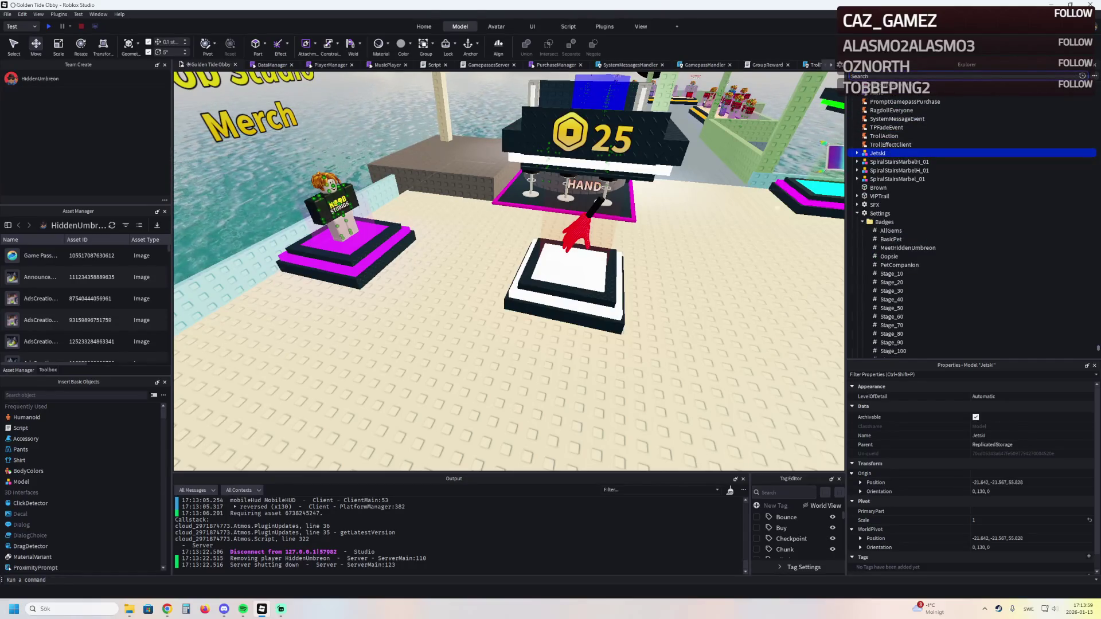
Move the Jetski model into the pedestal's Bottom group onto the white platform
click(598, 292)
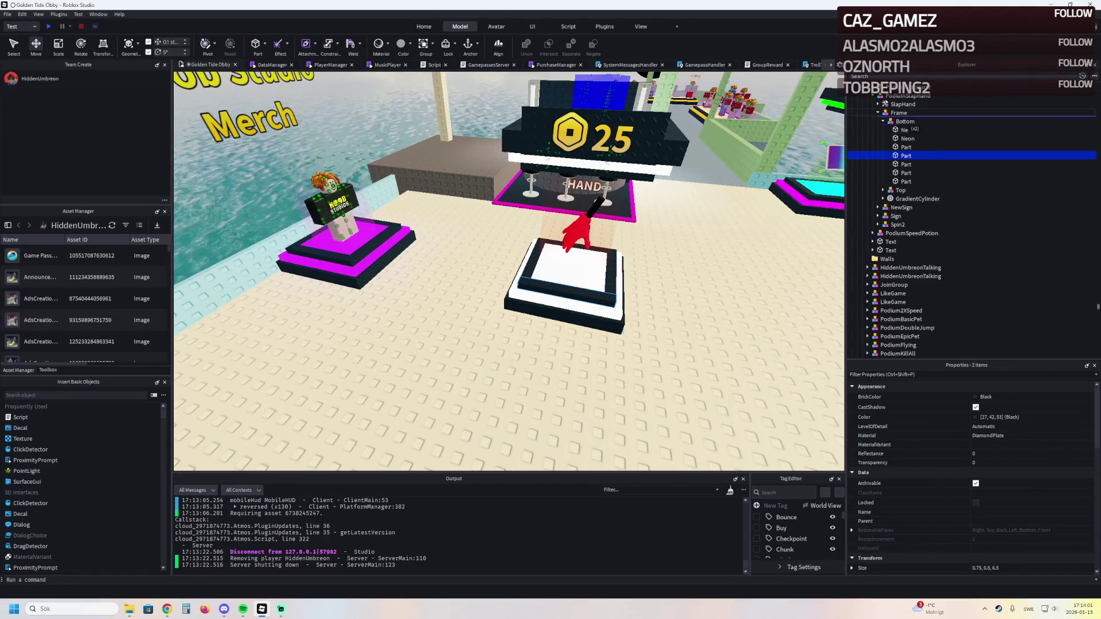
drag(903, 122, 904, 121)
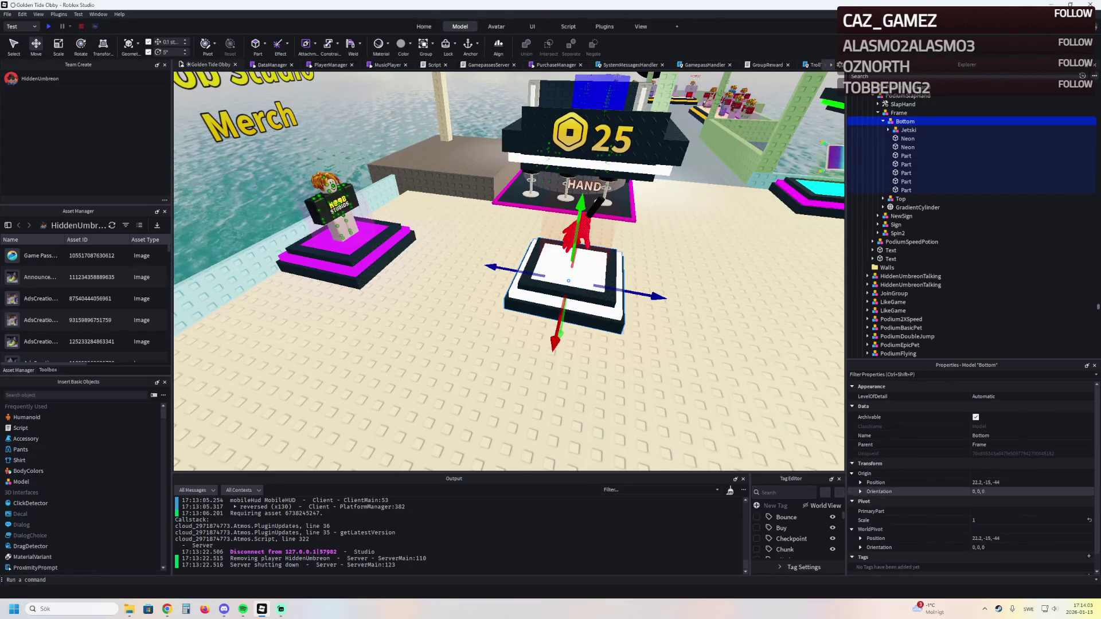
click(1031, 482)
click(908, 130)
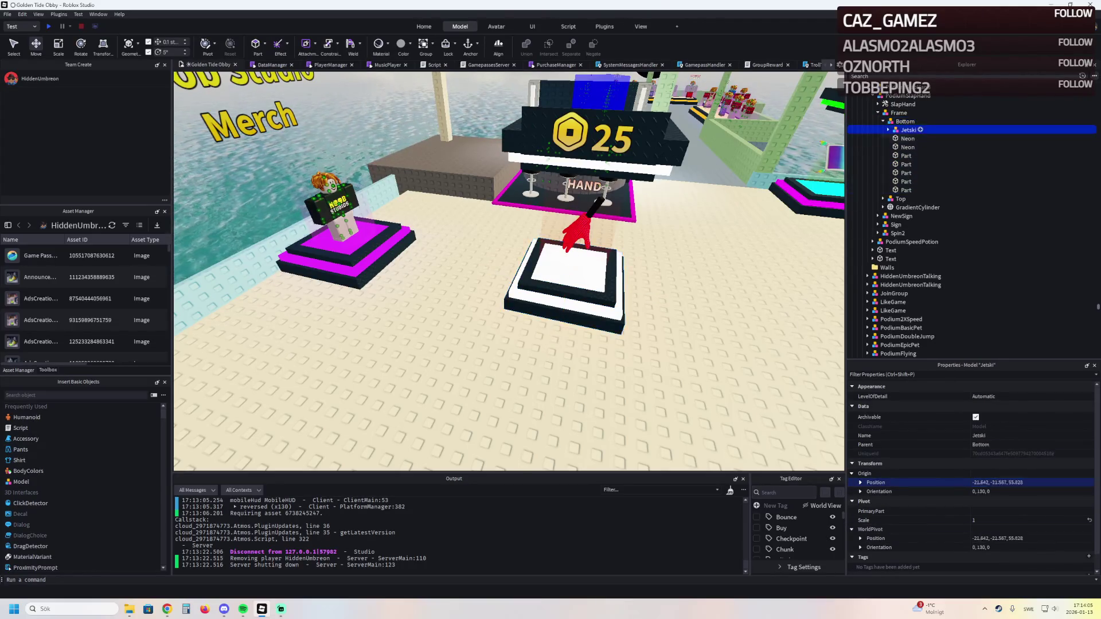
text(22.2, -25, -44)
key(Return)
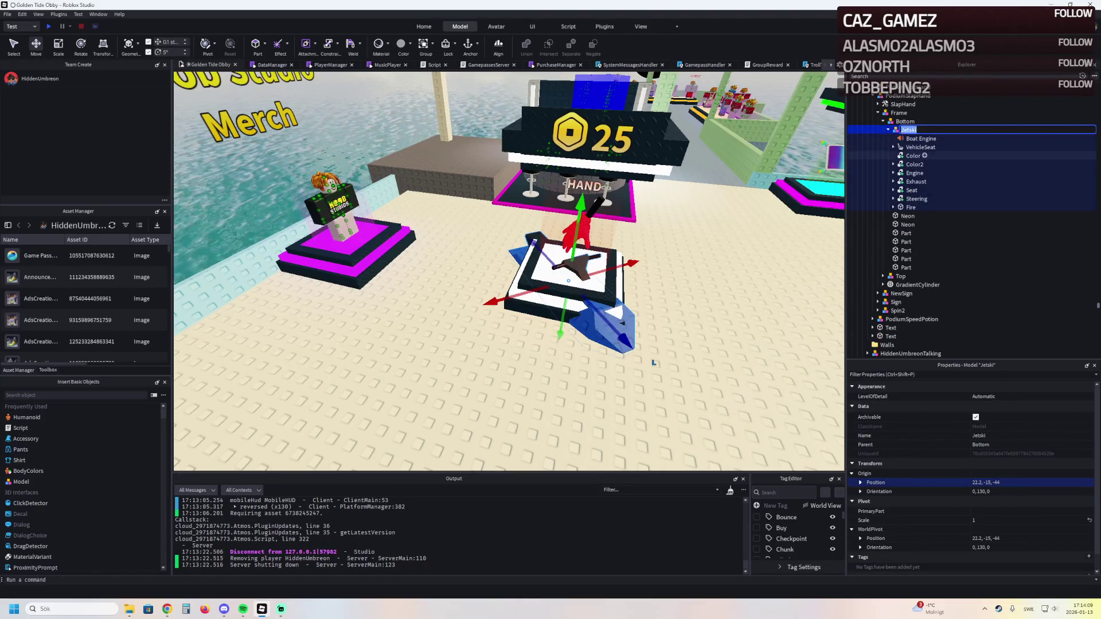
Delete the Boat Engine sound from the Jetski's VehicleSeat
click(576, 279)
click(893, 147)
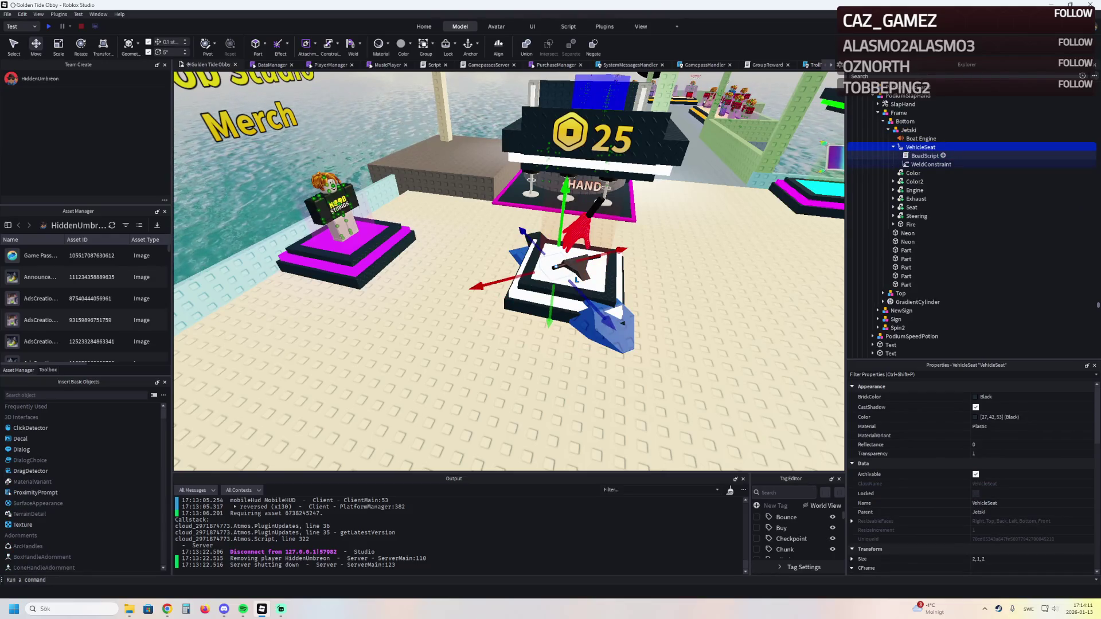
key(Left)
key(Up)
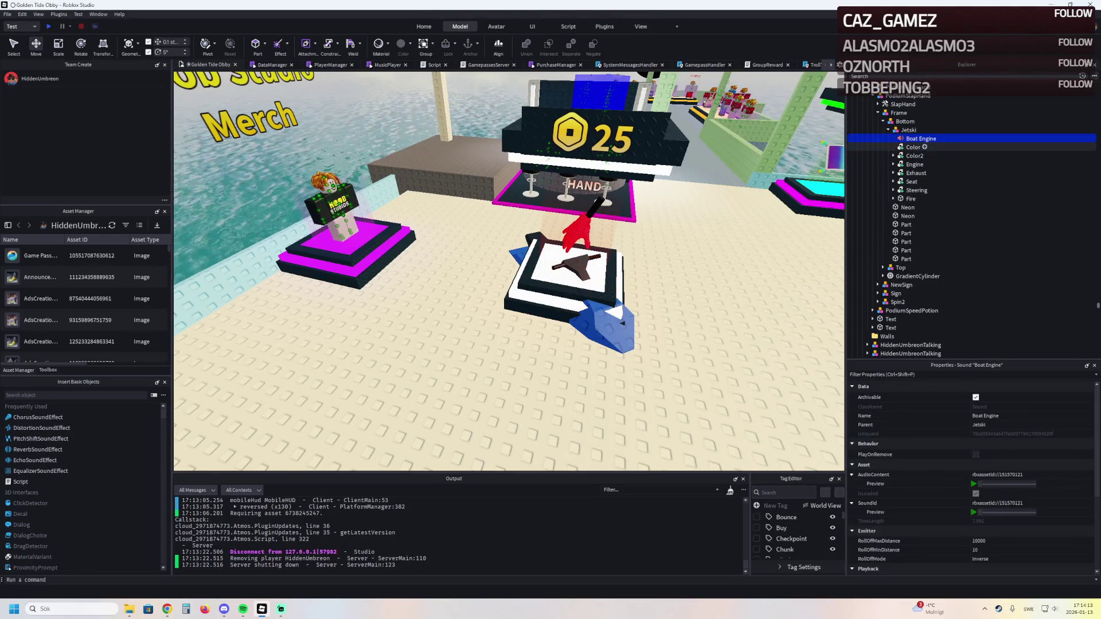
key(Delete)
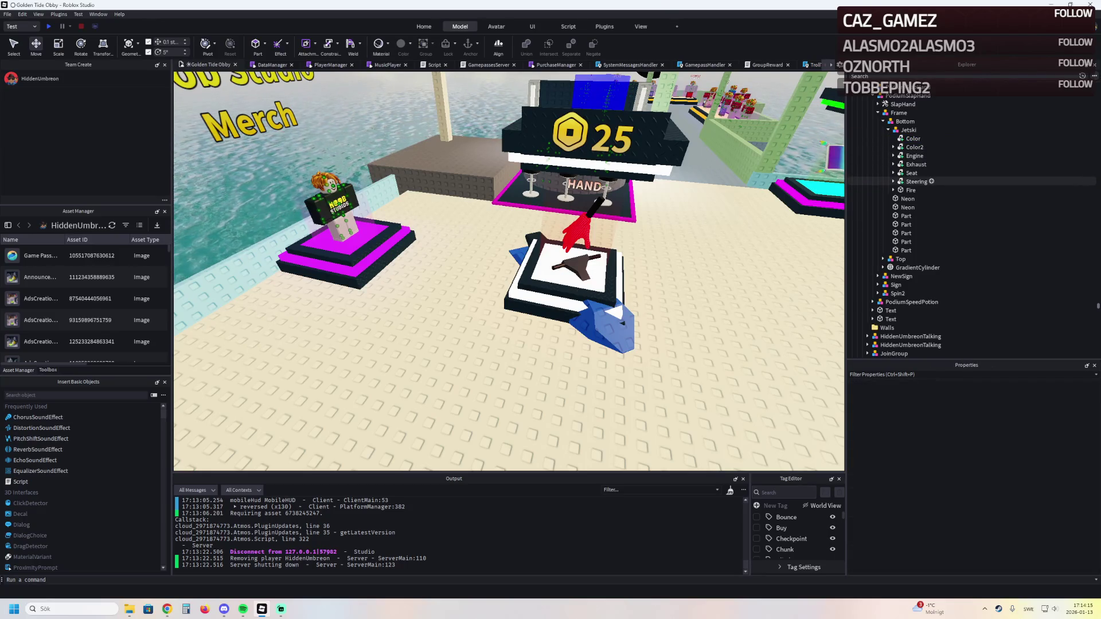
click(910, 189)
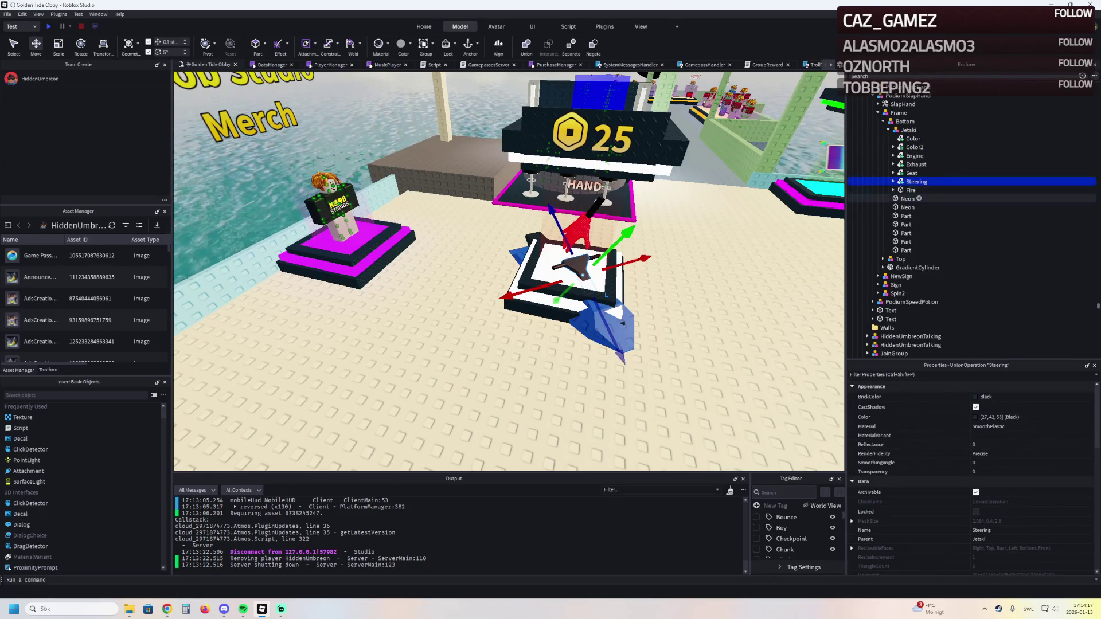
click(893, 189)
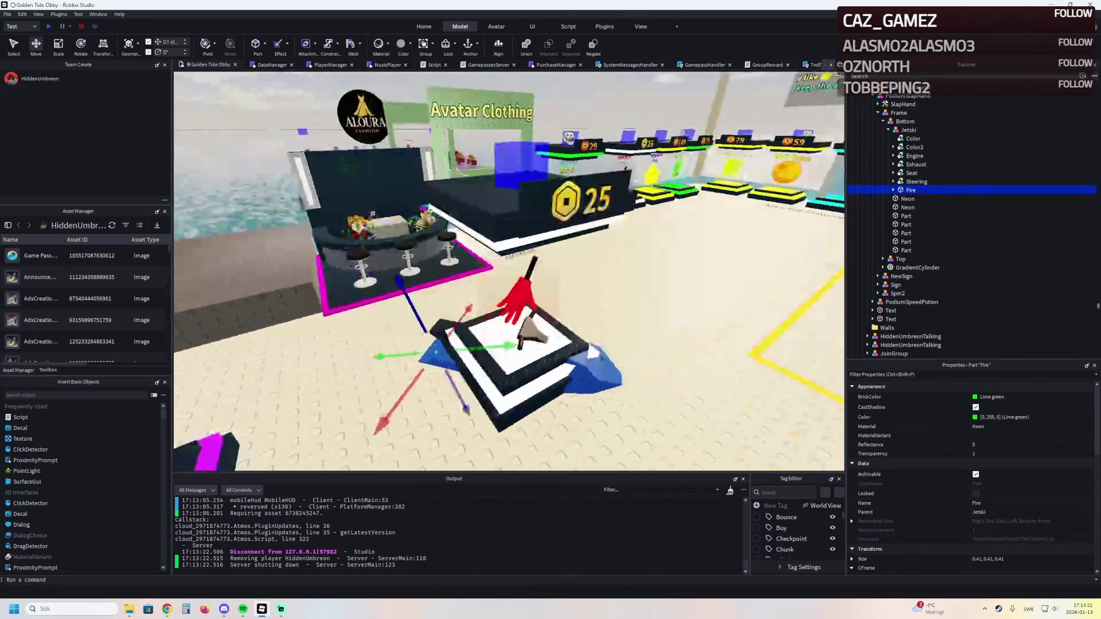
click(909, 130)
Raise the jetski 5.4 studs above the podium
key(f)
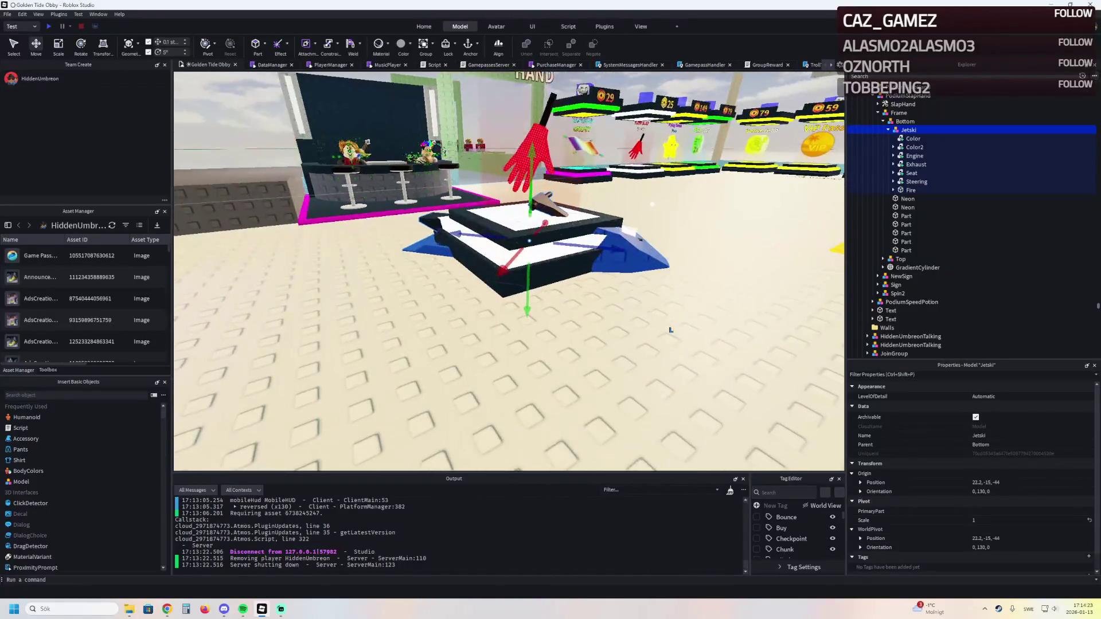
drag(671, 330, 704, 322)
key(d)
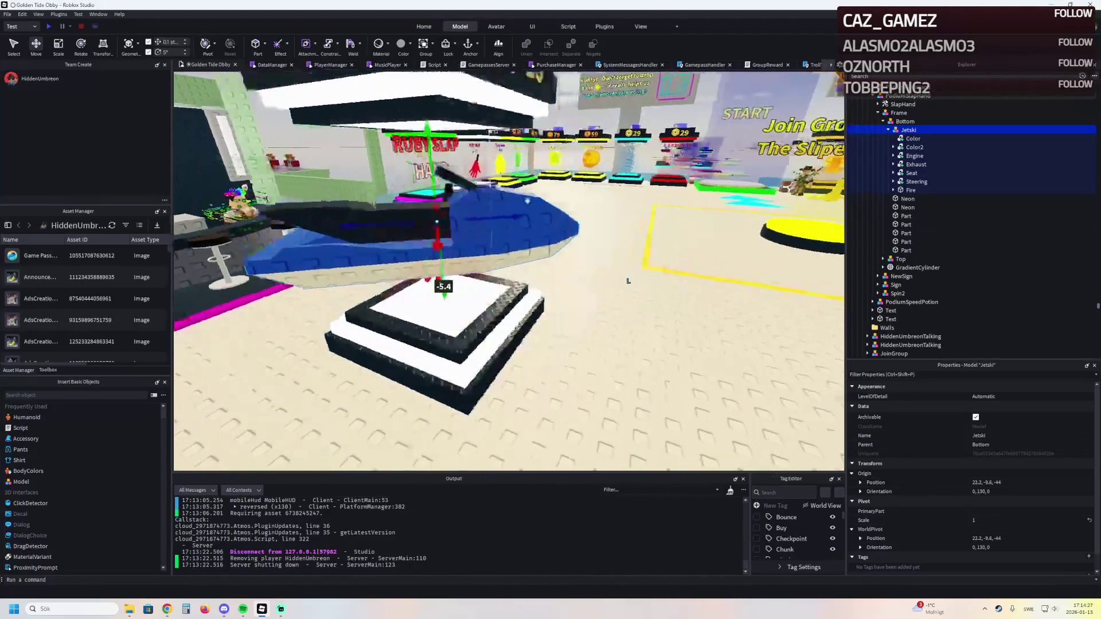
key(a)
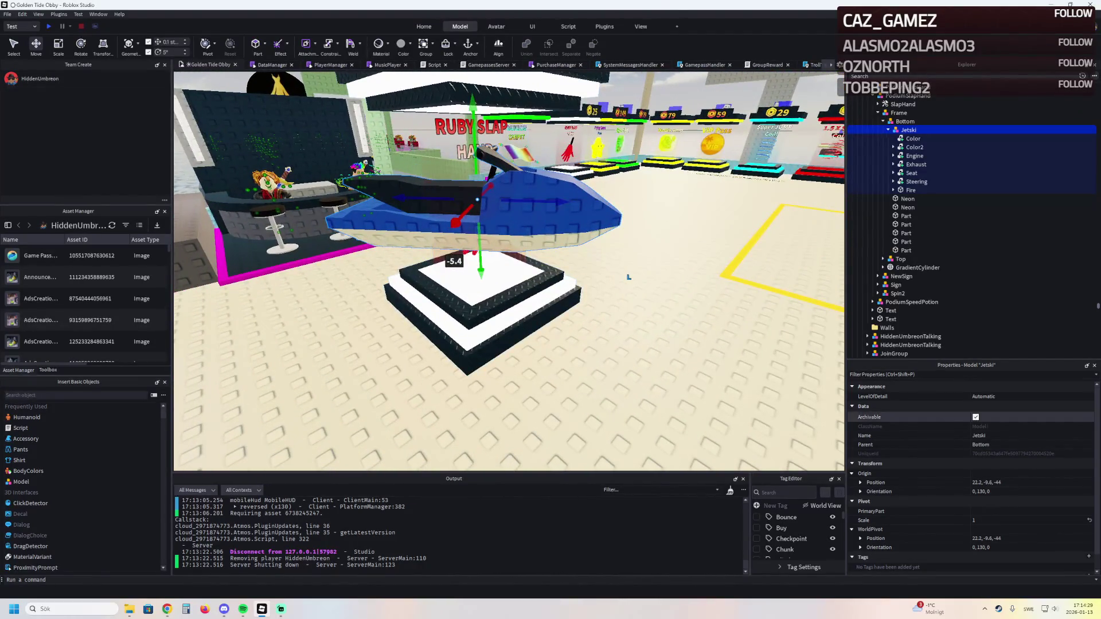
Shrink the jetski's scale to 0.7
click(1009, 520)
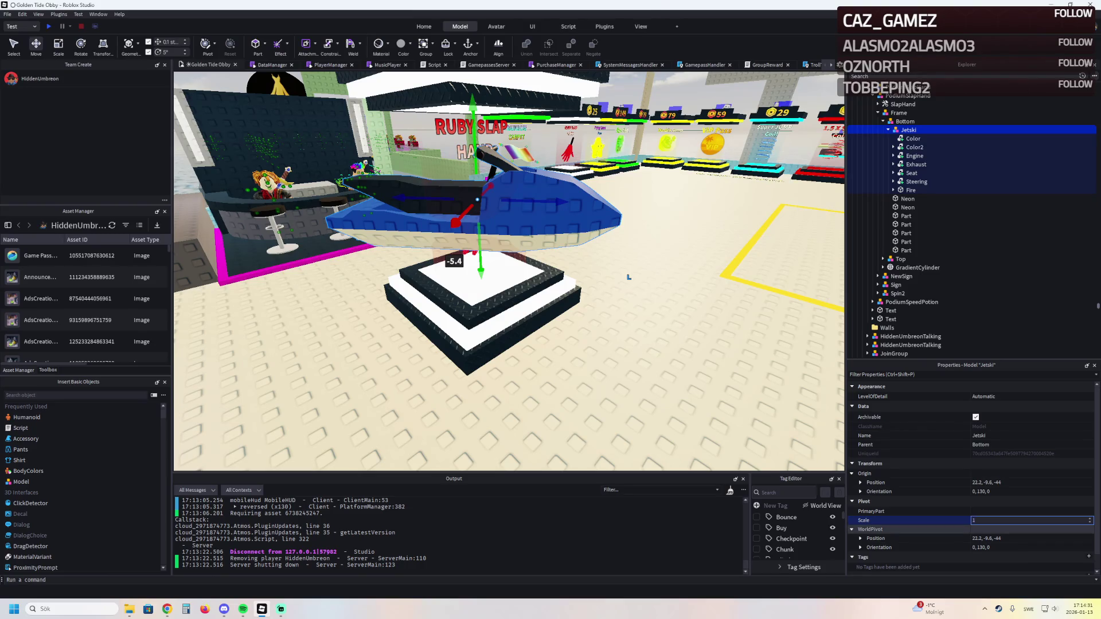
text(0.6)
key(Return)
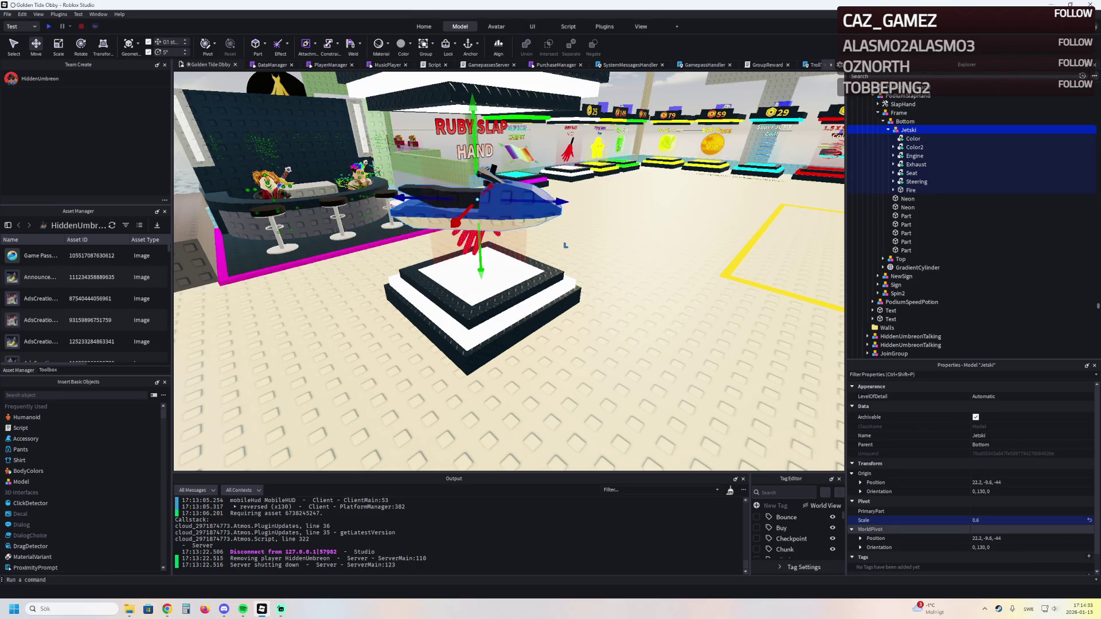
key(f)
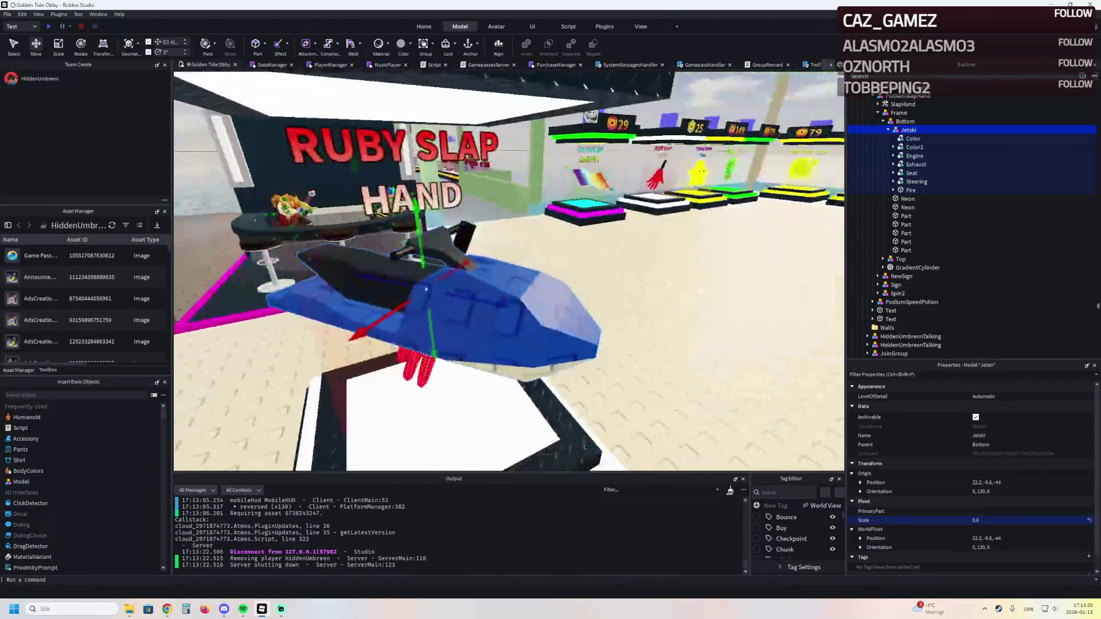
mouse_move(584, 446)
mouse_down()
mouse_move(660, 313)
mouse_move(737, 336)
mouse_up()
key(ctrl+z)
key(ctrl+y)
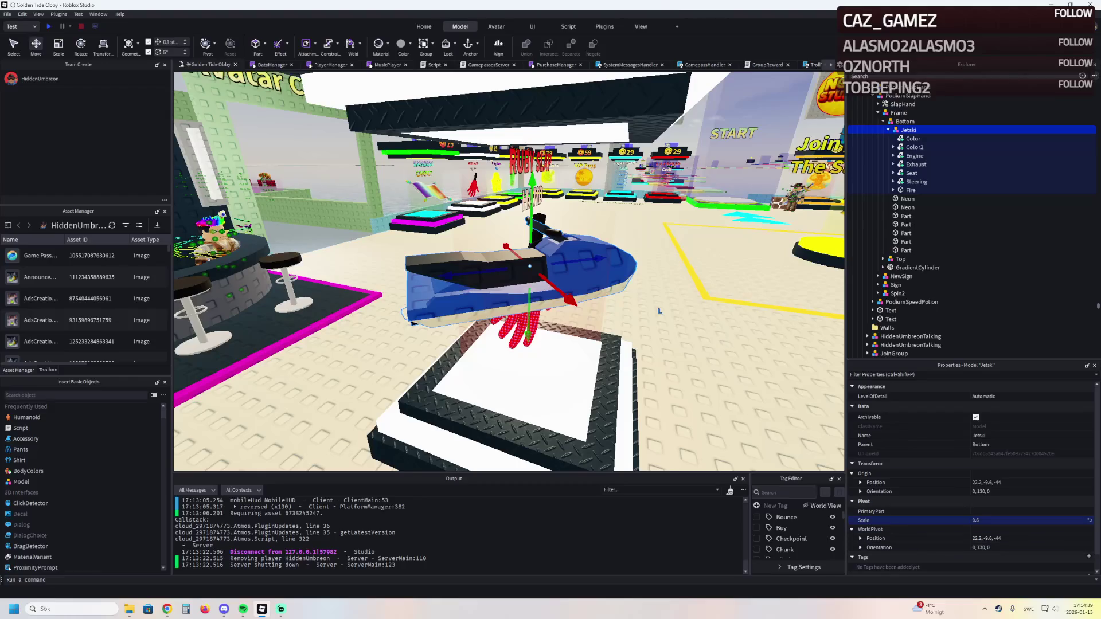
text(1)
text(0.7)
key(Return)
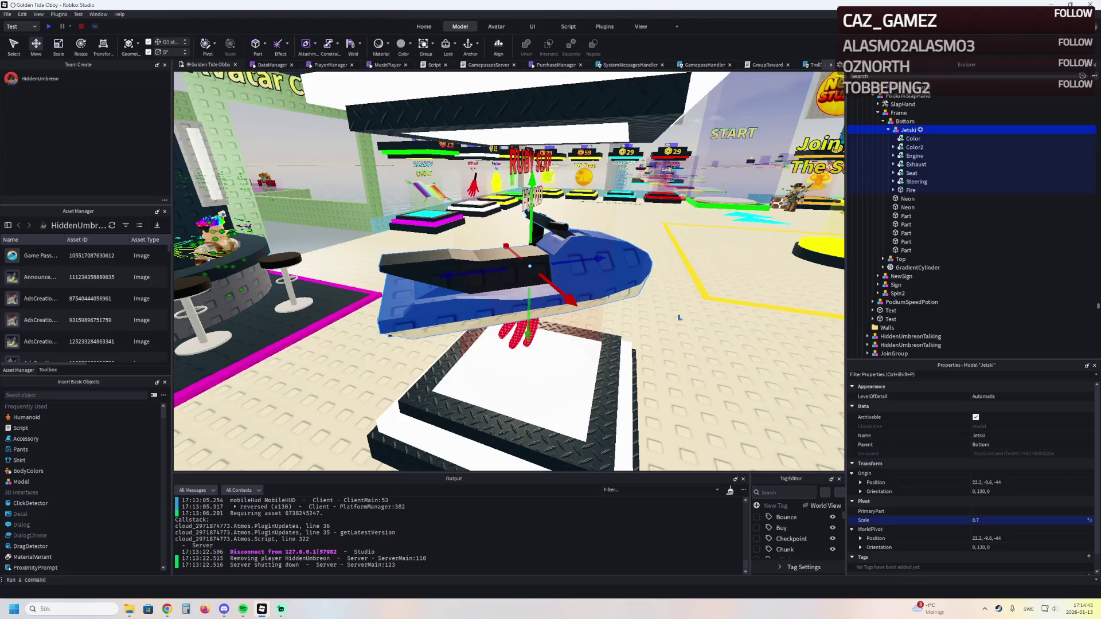
Inspect Color2's weld, then delete and restore the jetski's Seat part
click(915, 147)
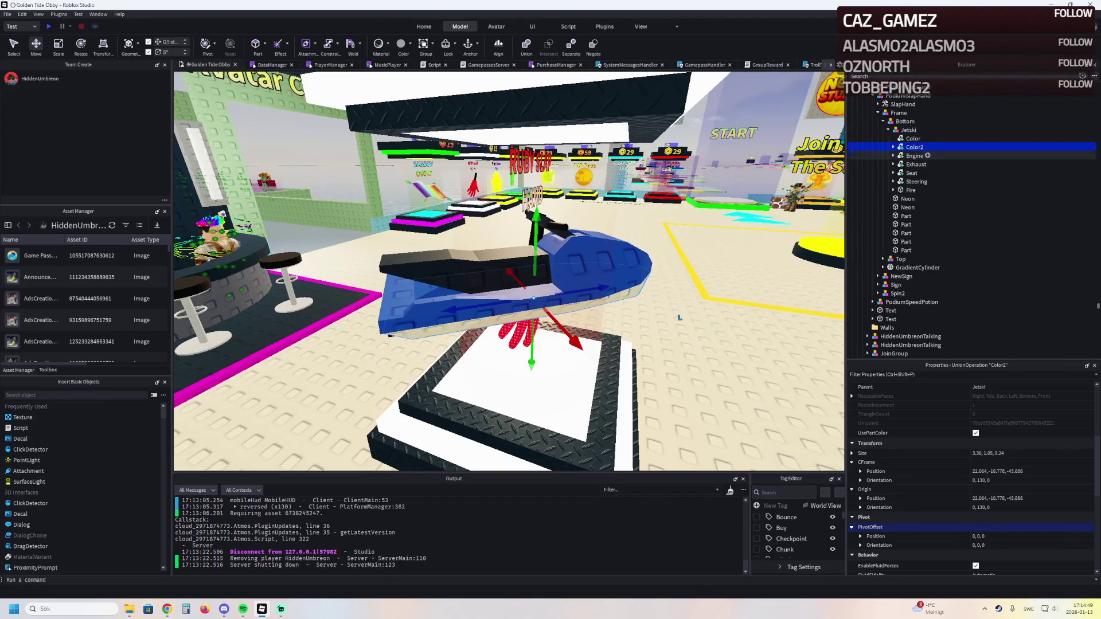
click(931, 156)
click(915, 146)
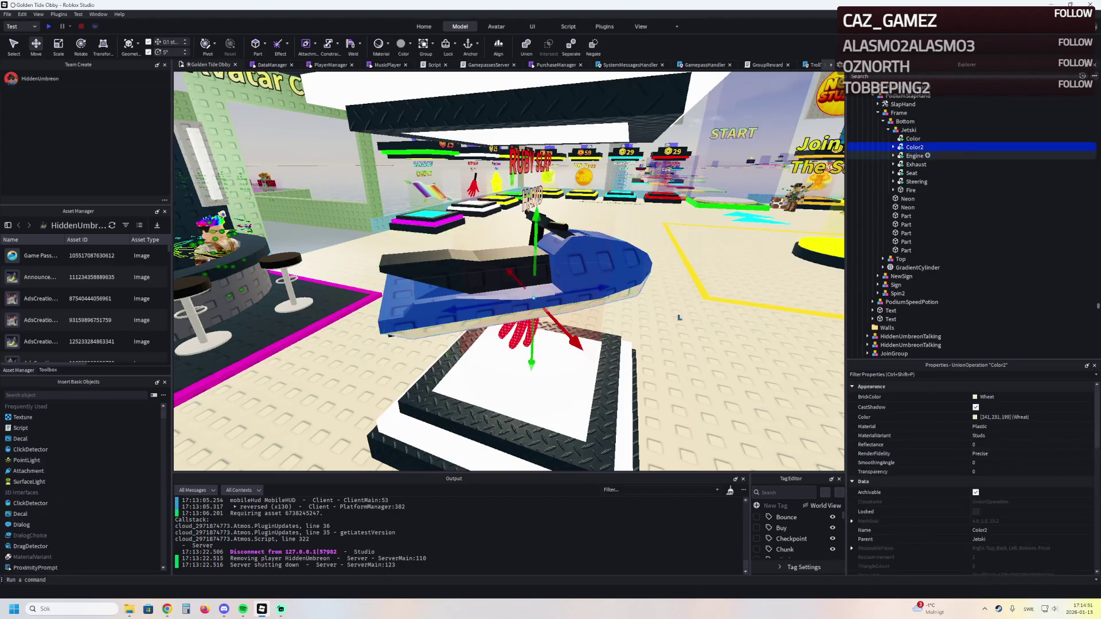
click(892, 147)
click(912, 172)
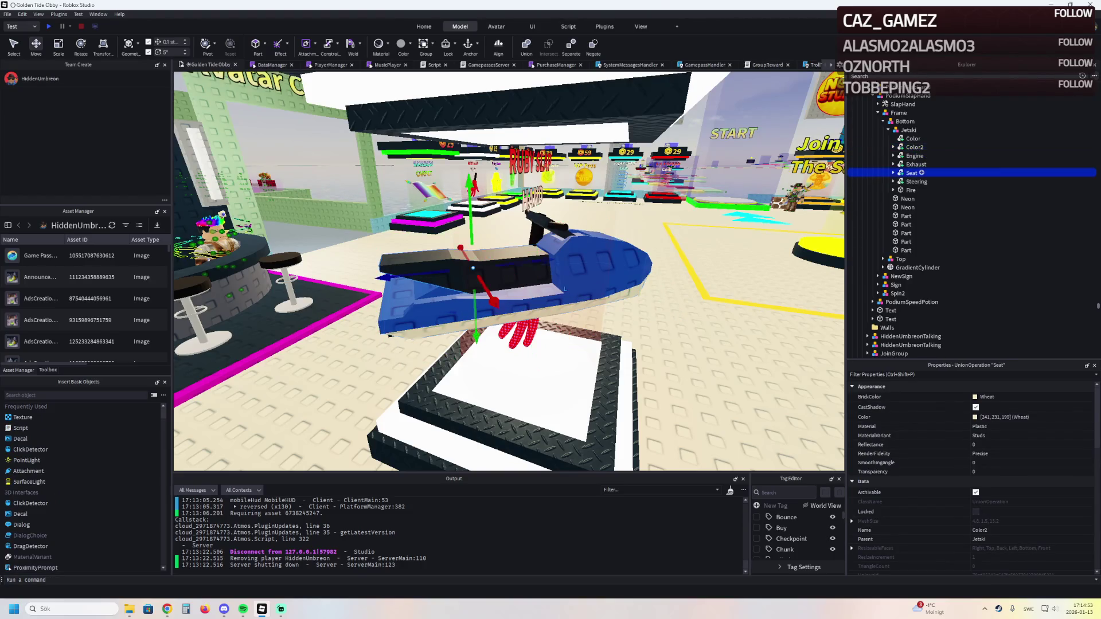
click(893, 173)
key(Delete)
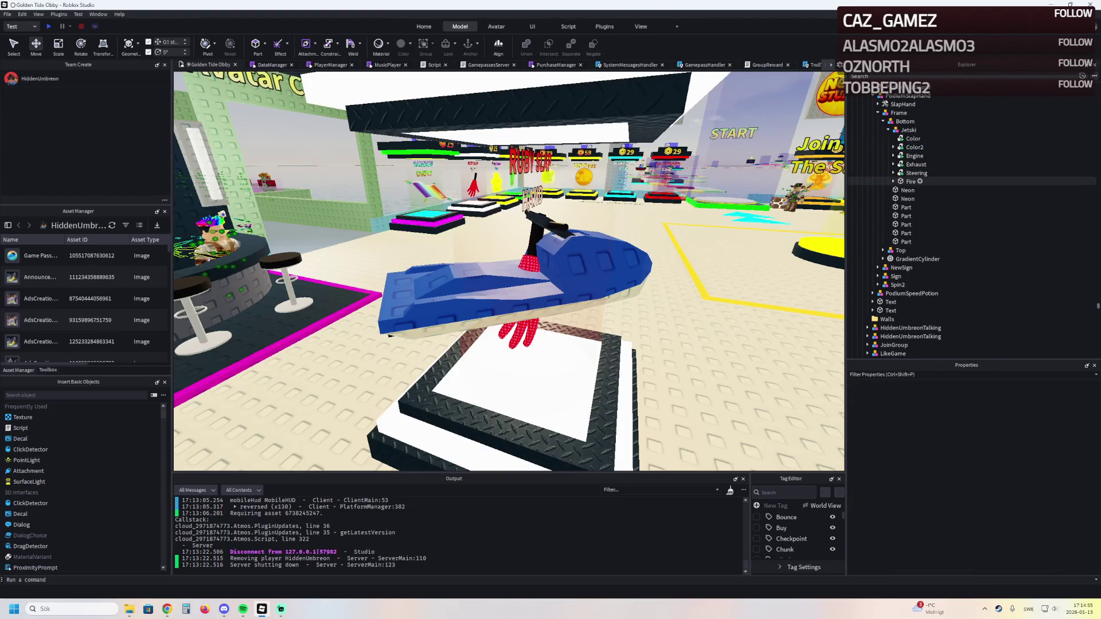
key(ctrl+z)
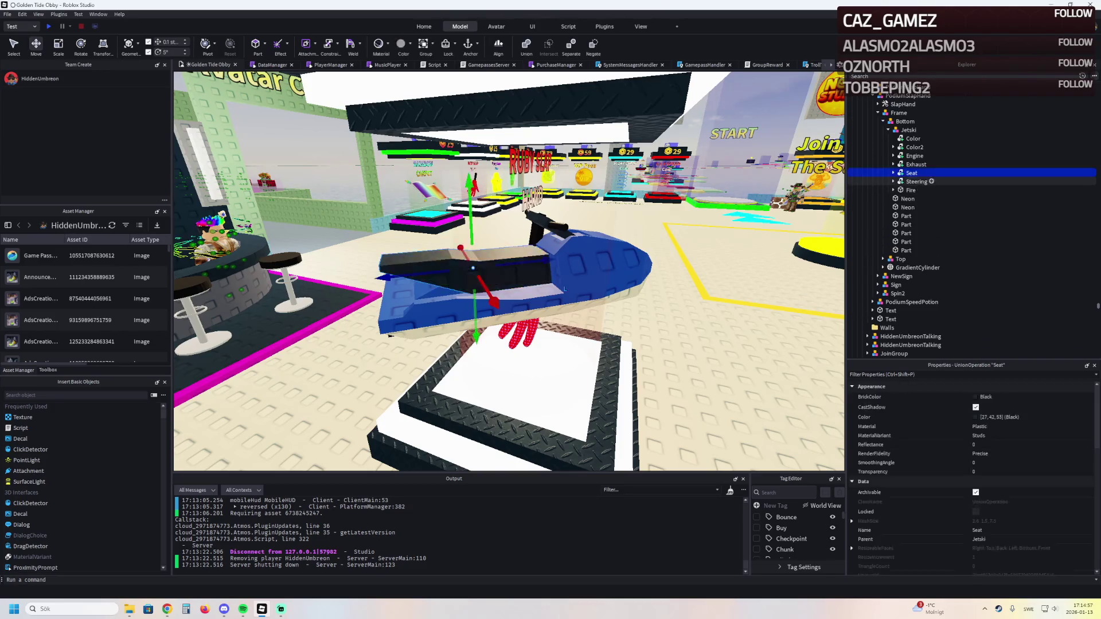
scroll(971, 476, down, 10)
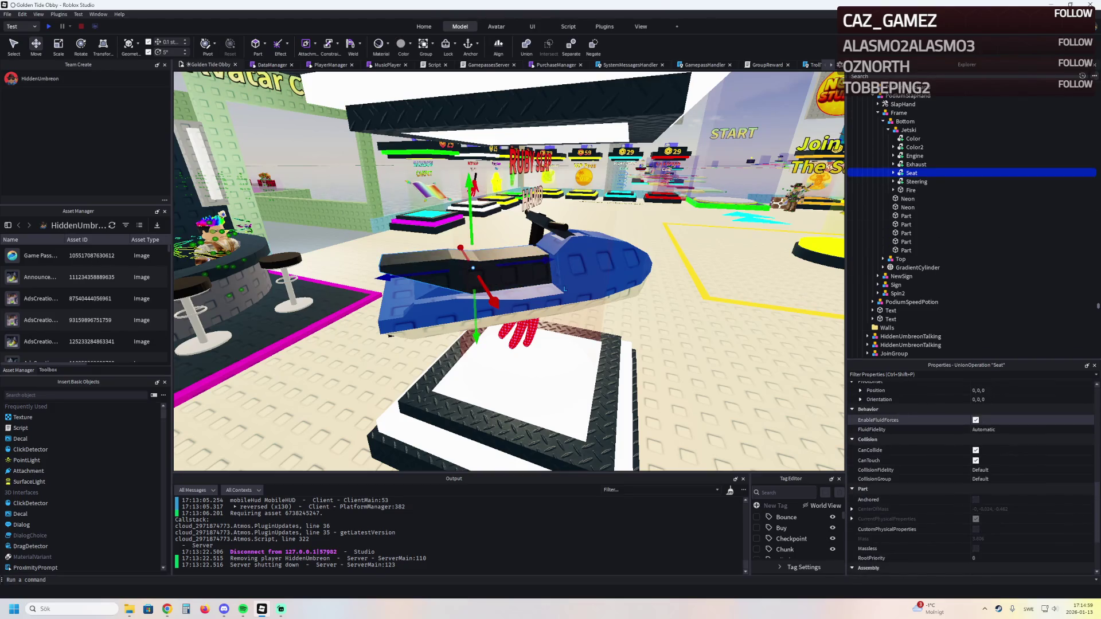
key(Right)
key(Left)
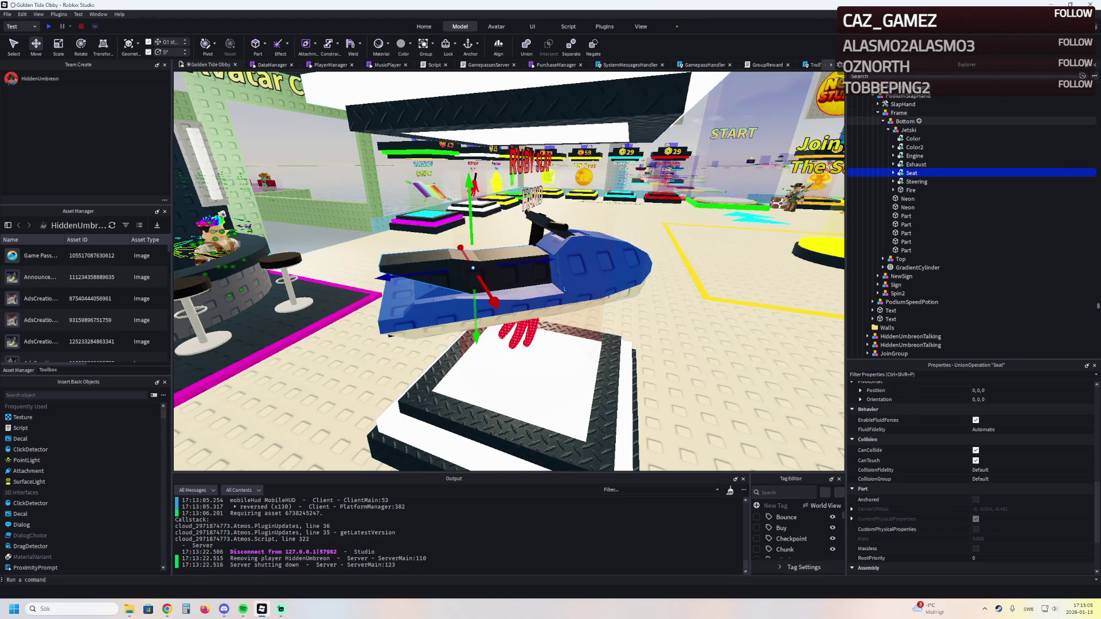
Move the SlapHand tool's PrimaryPart into the Jetski model
double_click(903, 104)
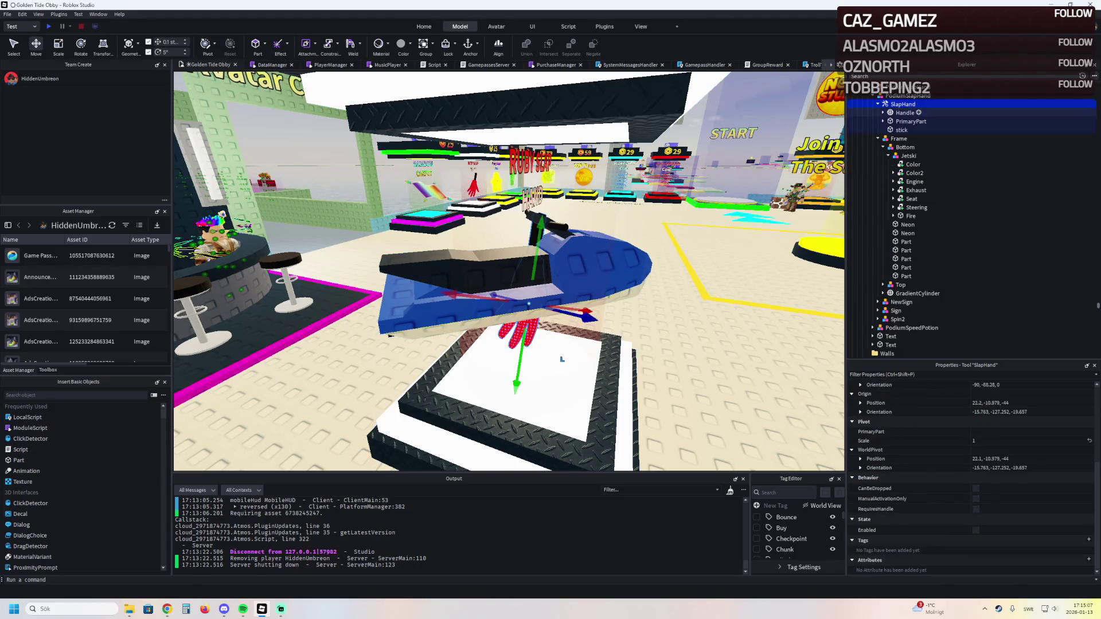
click(883, 121)
click(883, 121)
click(912, 121)
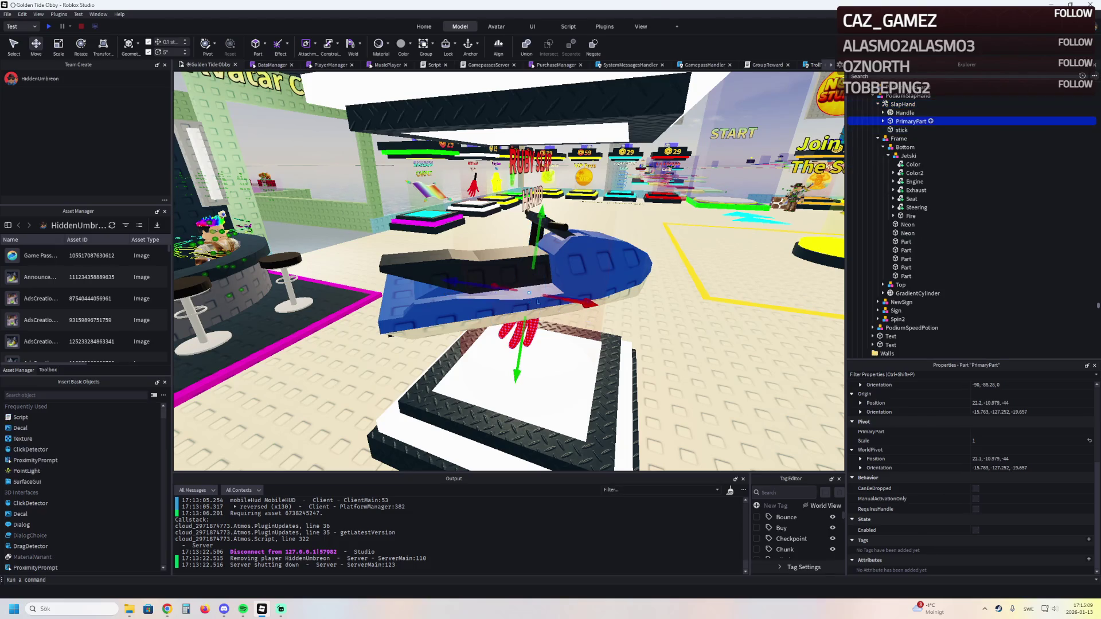
drag(917, 162, 912, 156)
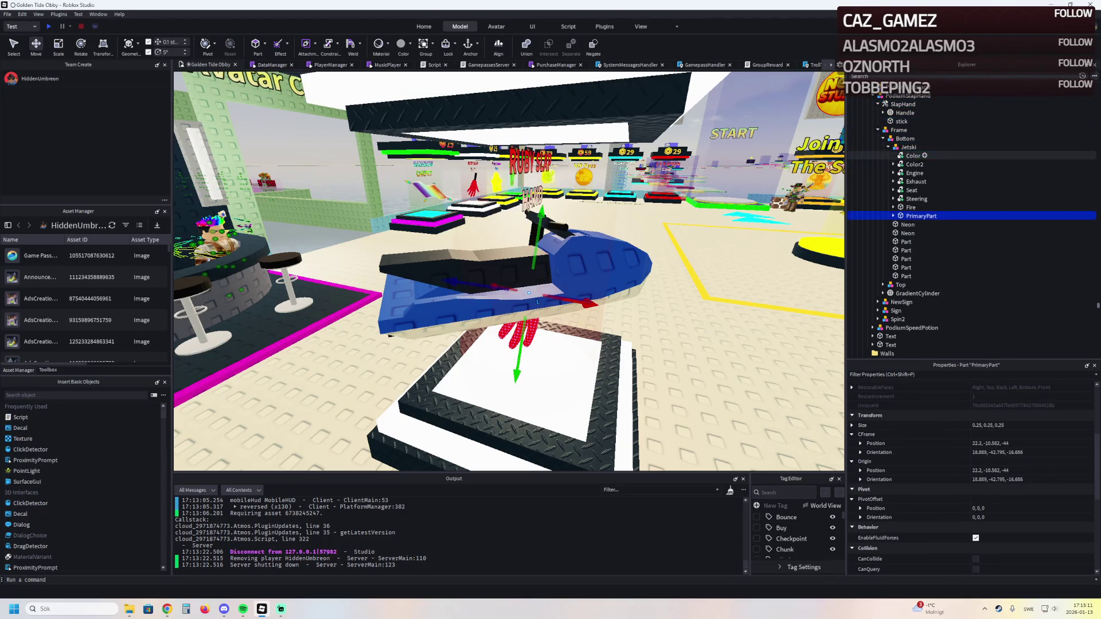
Delete the red glove Handle and inspect the WeldConstraint on Spin2's Mover
click(905, 112)
click(883, 112)
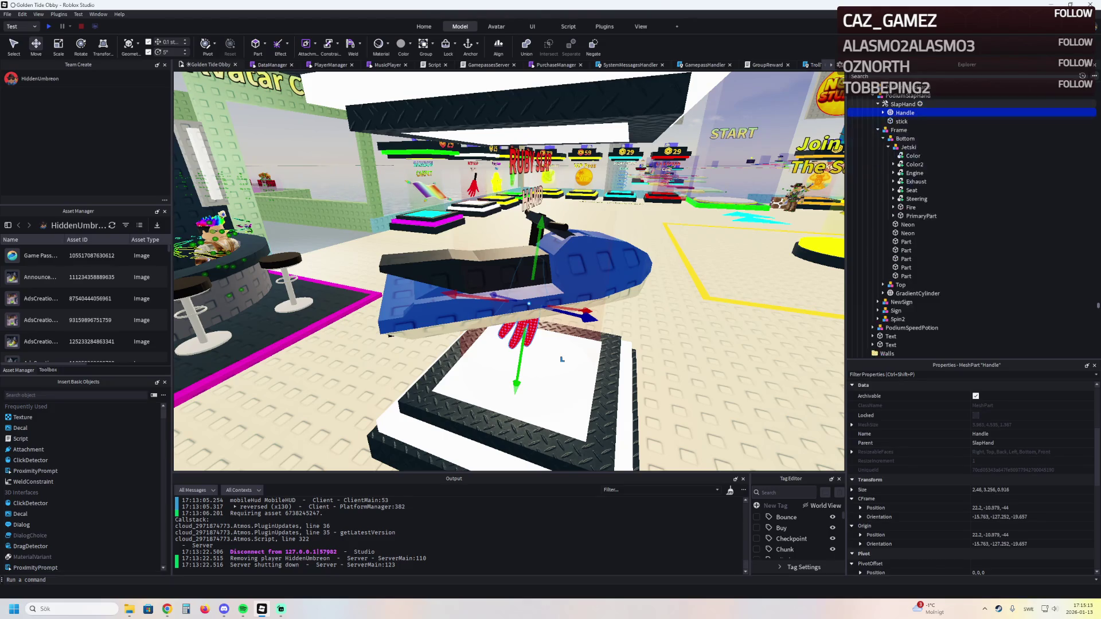
key(Delete)
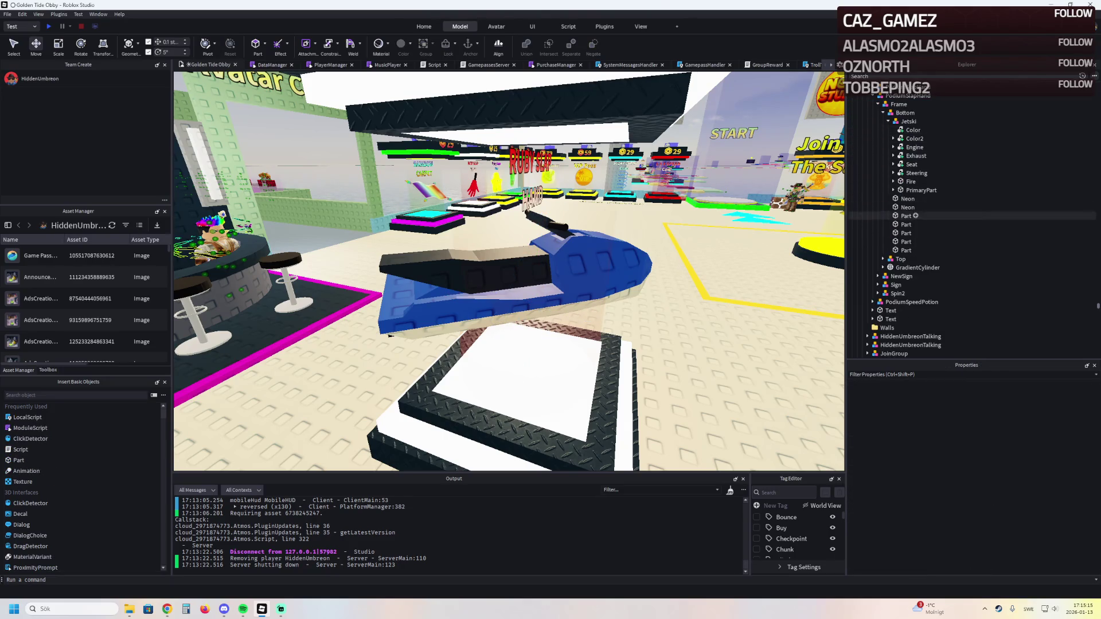
click(901, 276)
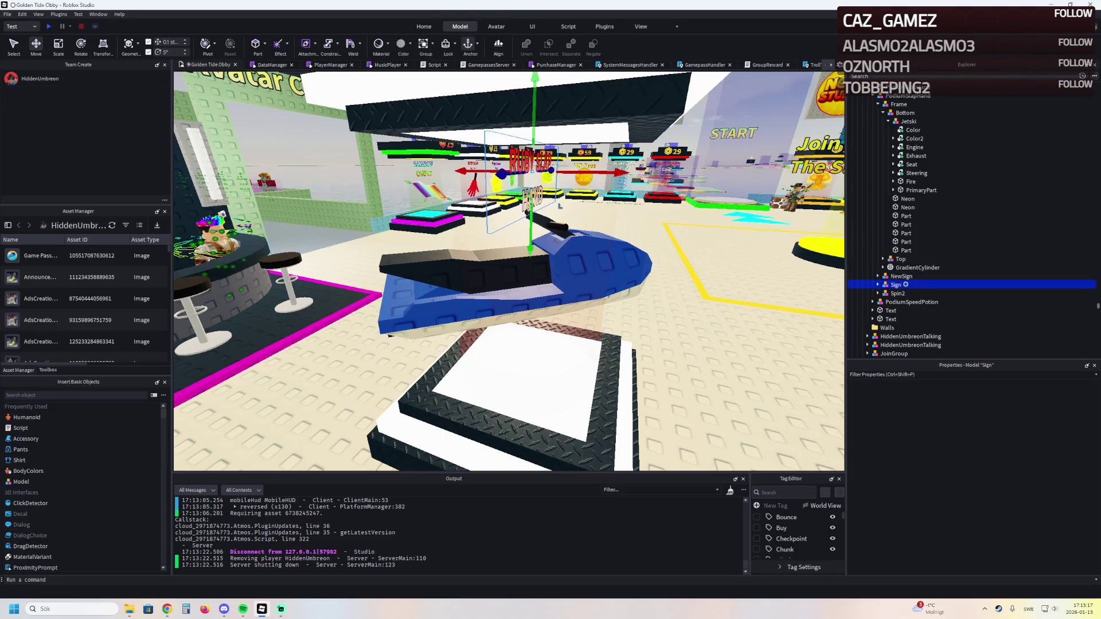
click(897, 302)
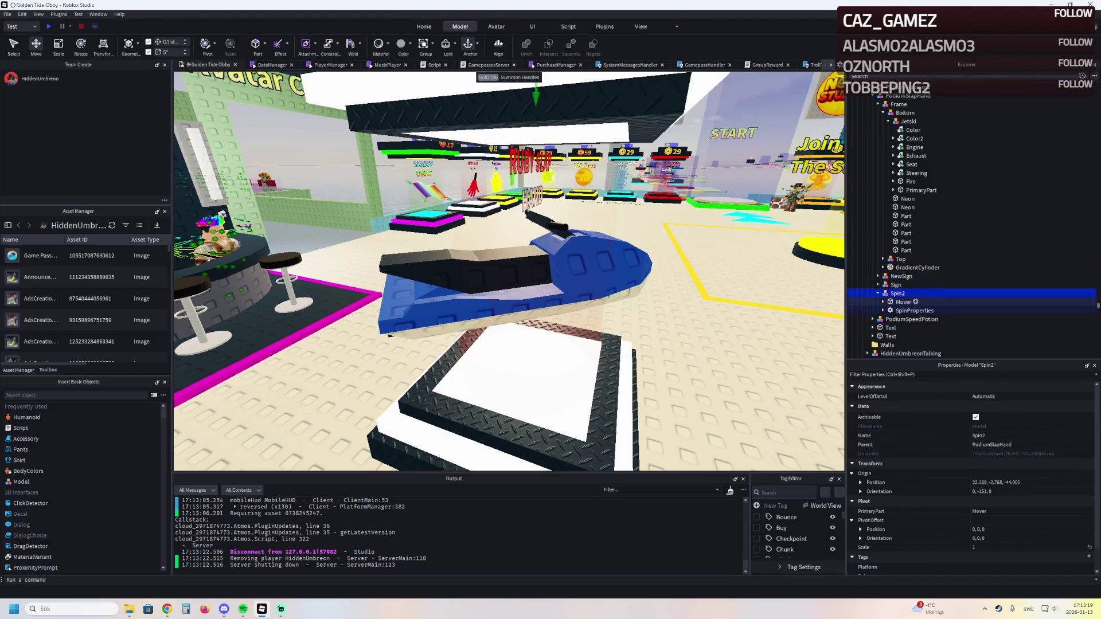
click(883, 301)
click(920, 311)
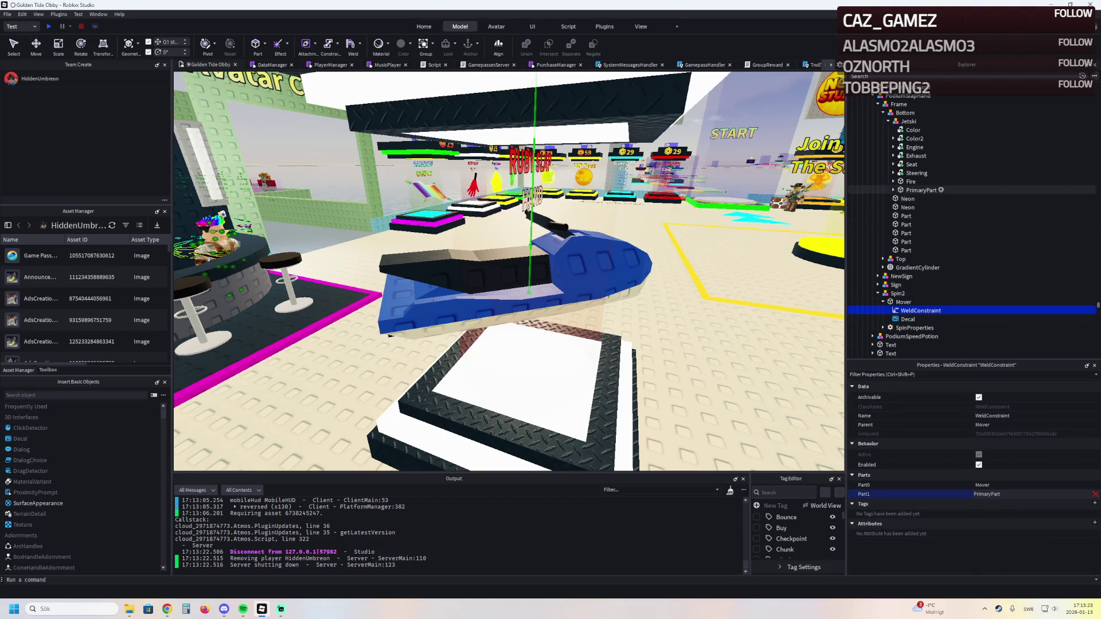
Switch to Move mode and focus the view on the jetski's PrimaryPart
key(ctrl+2)
key(w)
key(d)
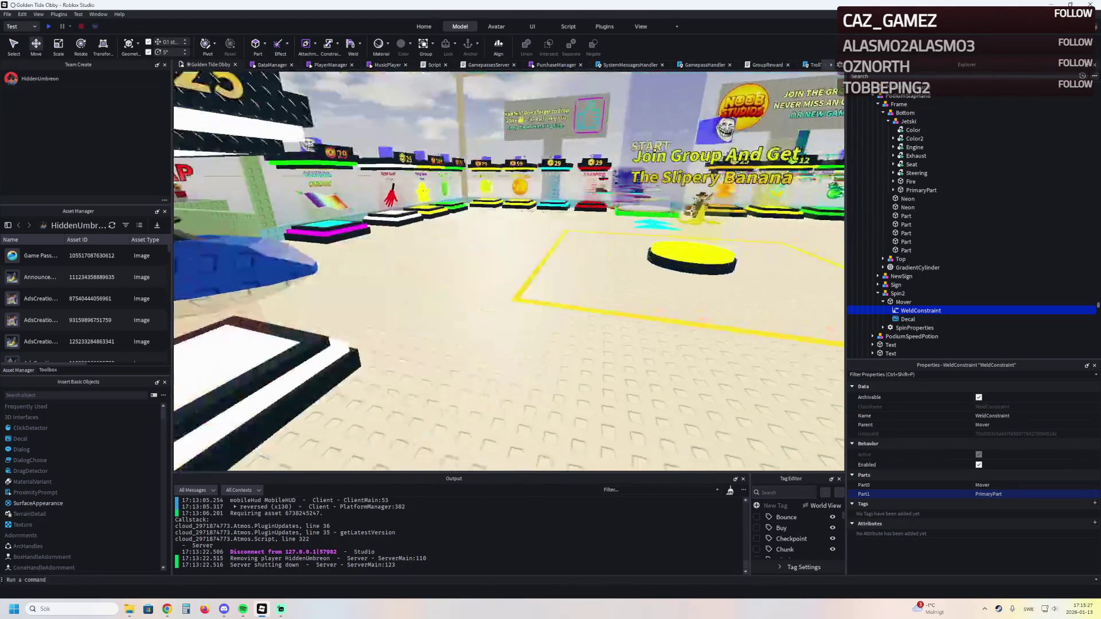
click(920, 190)
key(f)
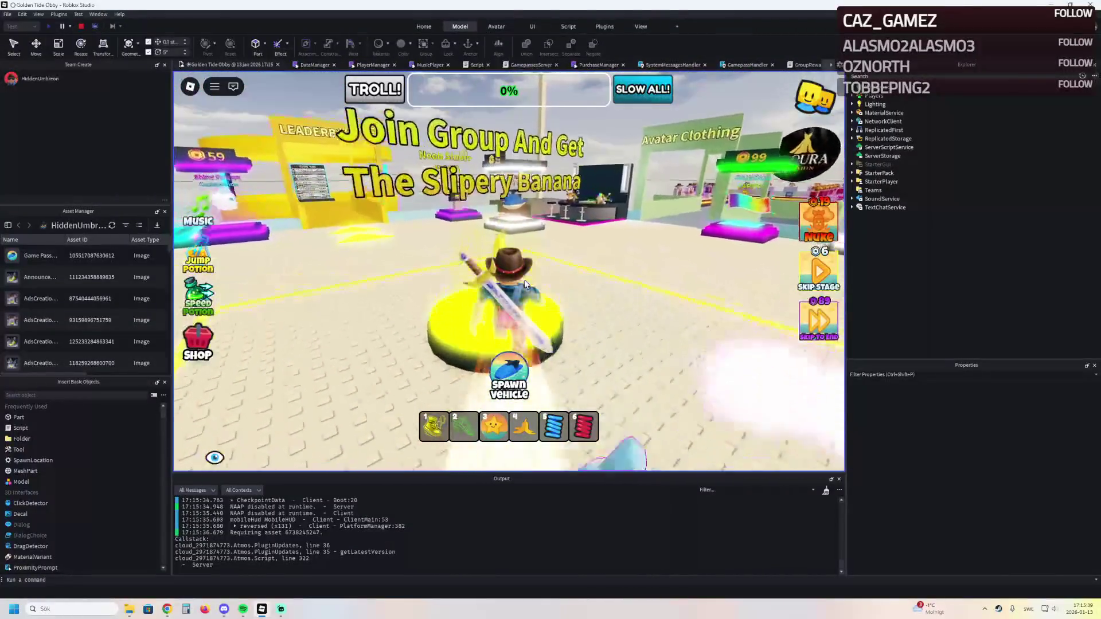
Walk toward Avatar Clothing and the Ruby Slap Hand shop, then stop the playtest
key(d)
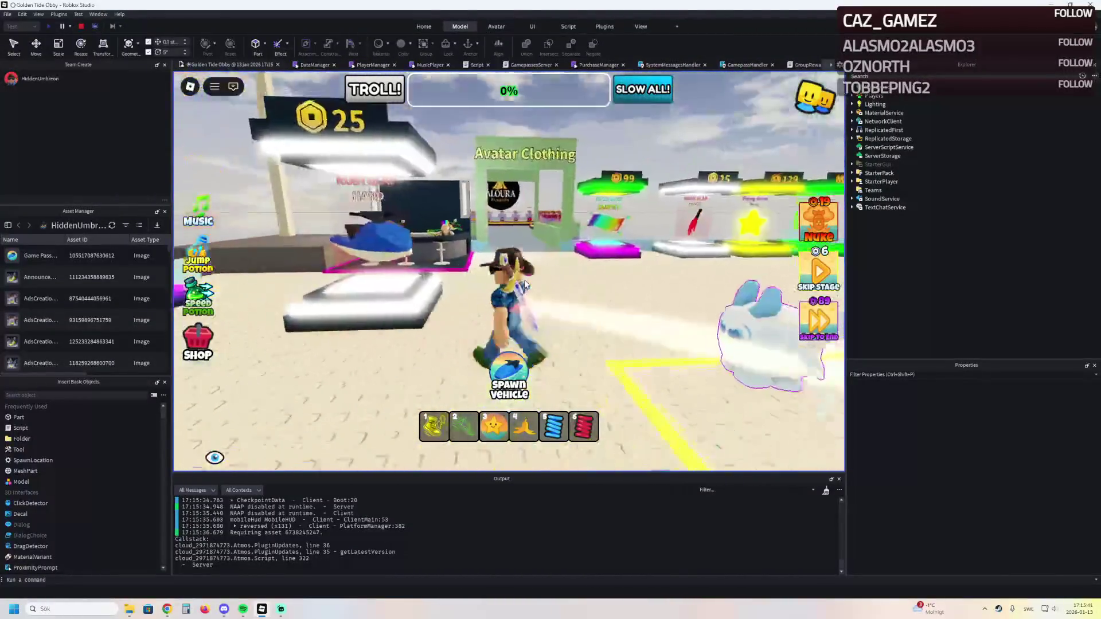
key(a)
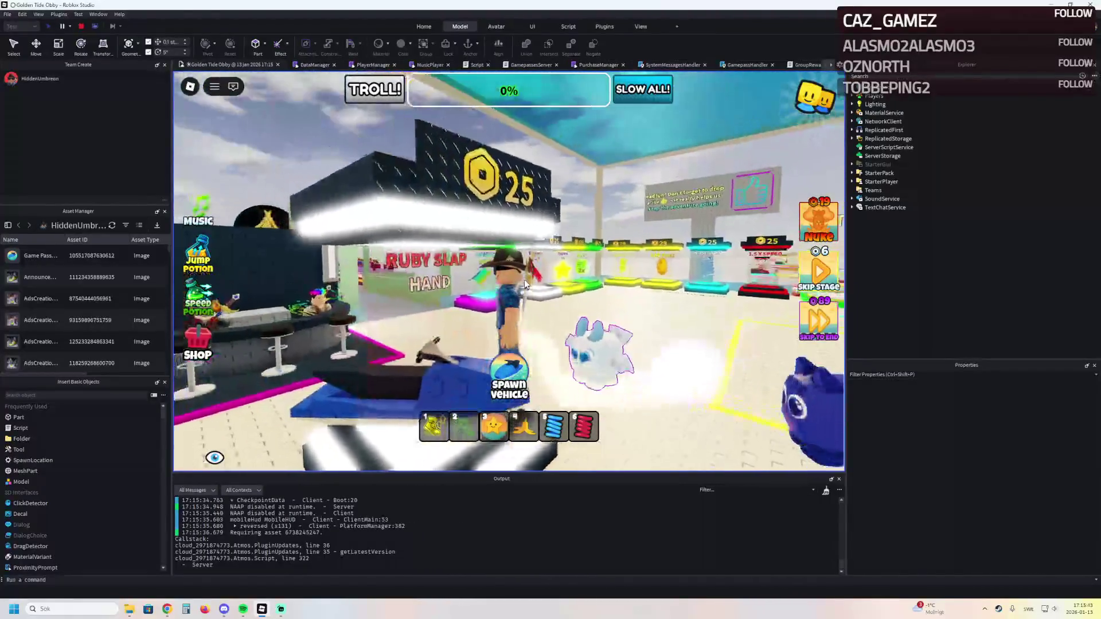
key(s)
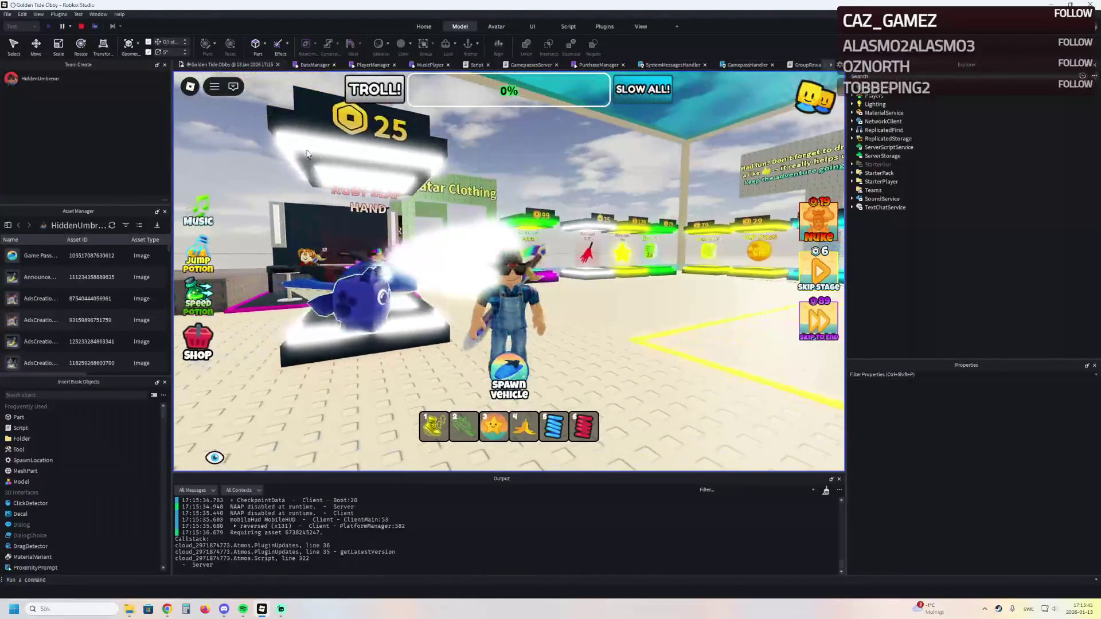
key(shift+F5)
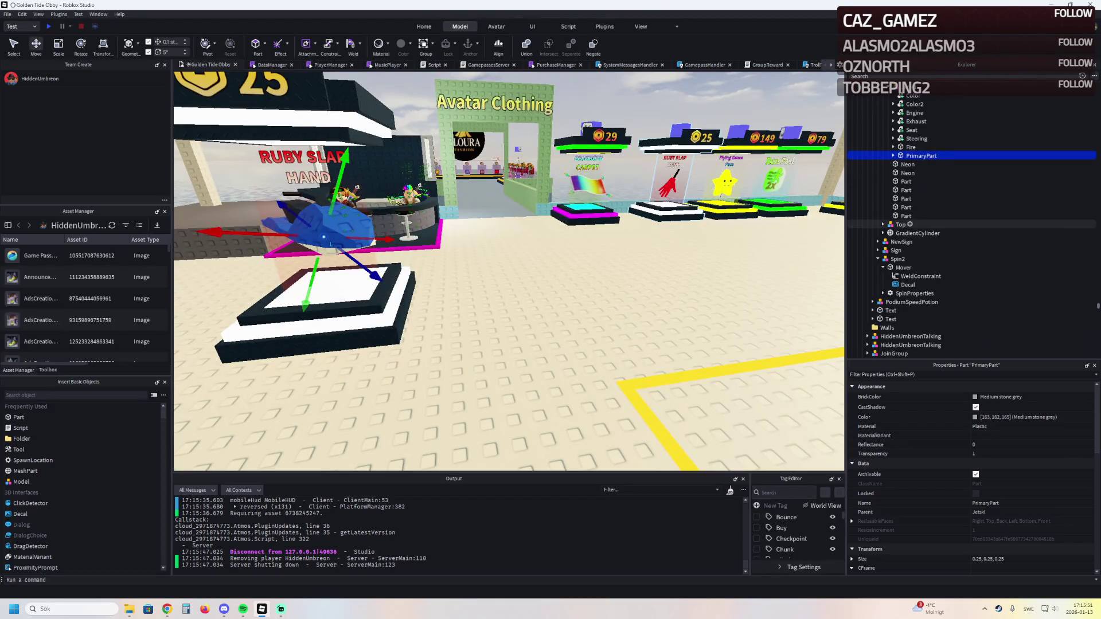
Inspect the Mover weld and PrimaryPart's weld constraints in Explorer
click(921, 276)
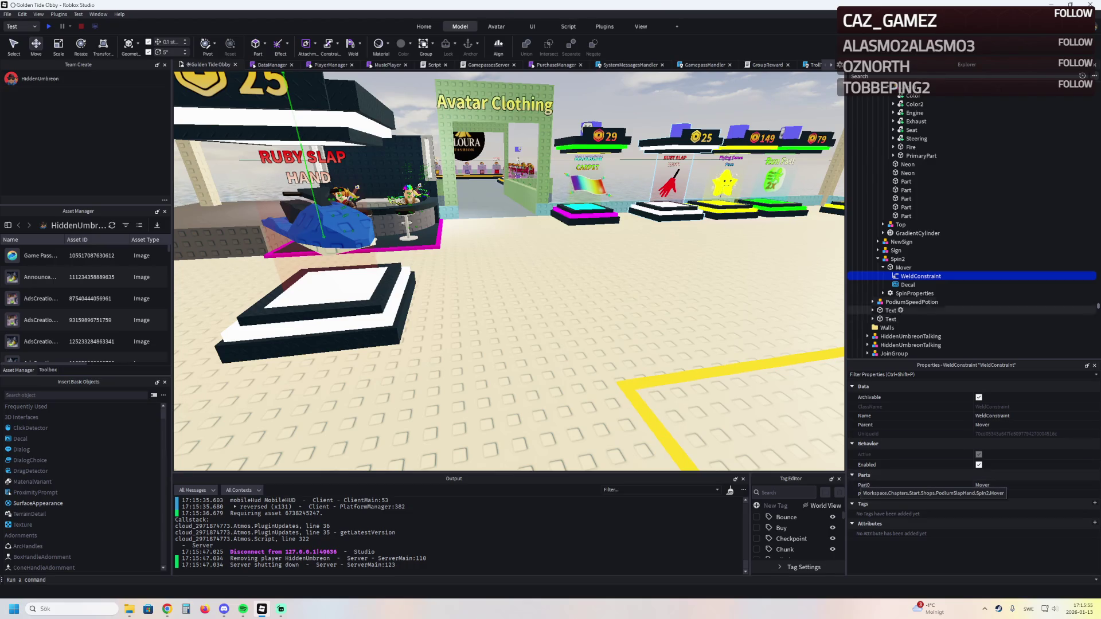
click(921, 155)
click(893, 156)
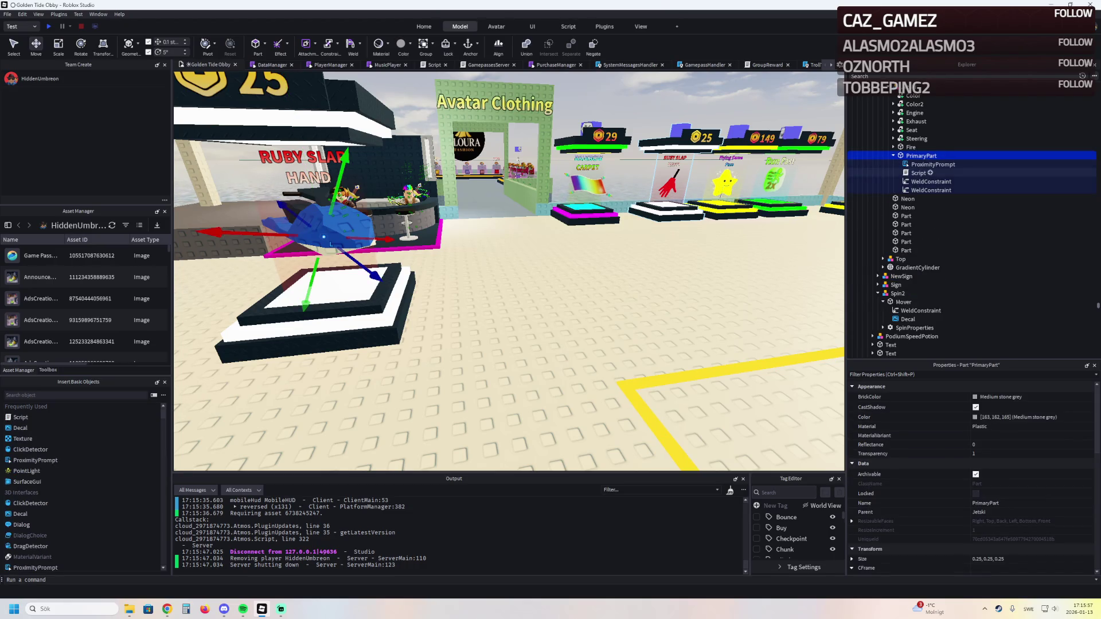
click(931, 181)
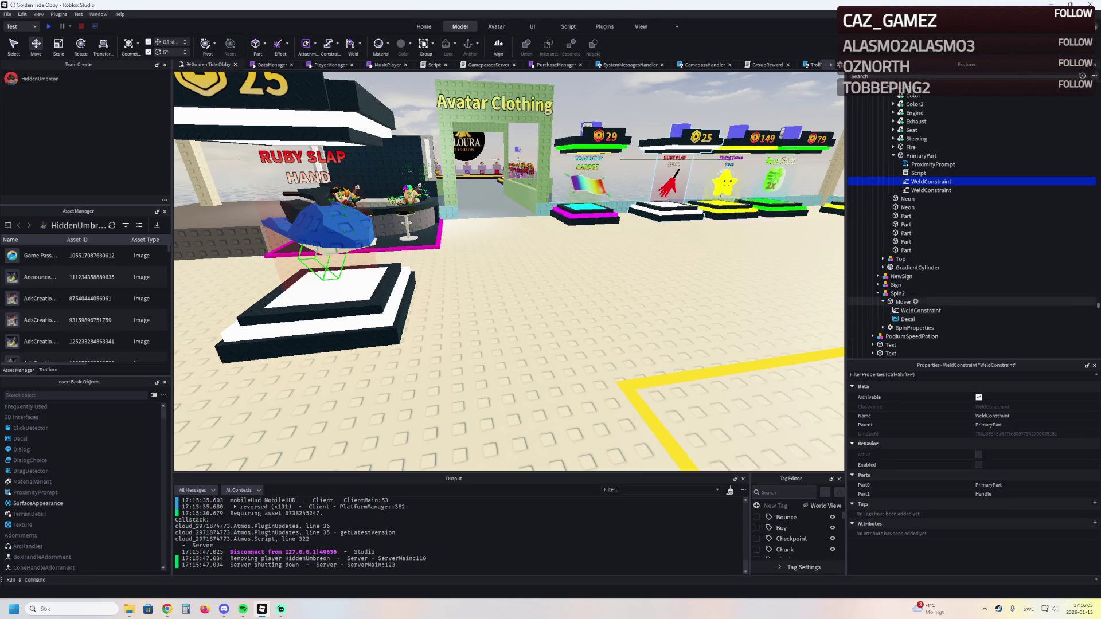
scroll(946, 298, up, 2)
click(922, 203)
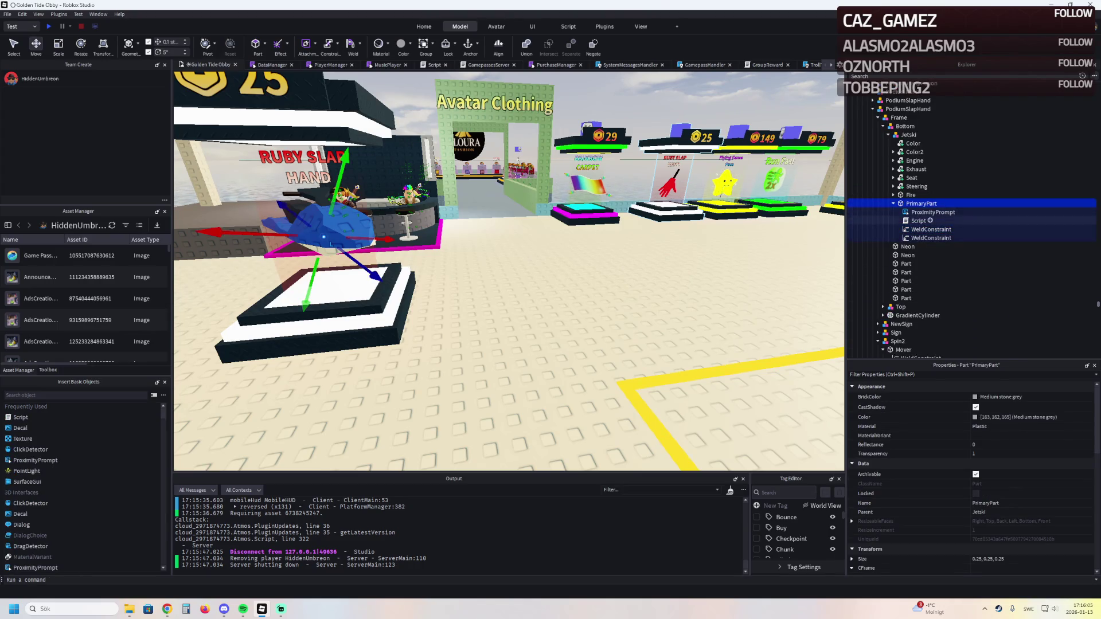
key(Left)
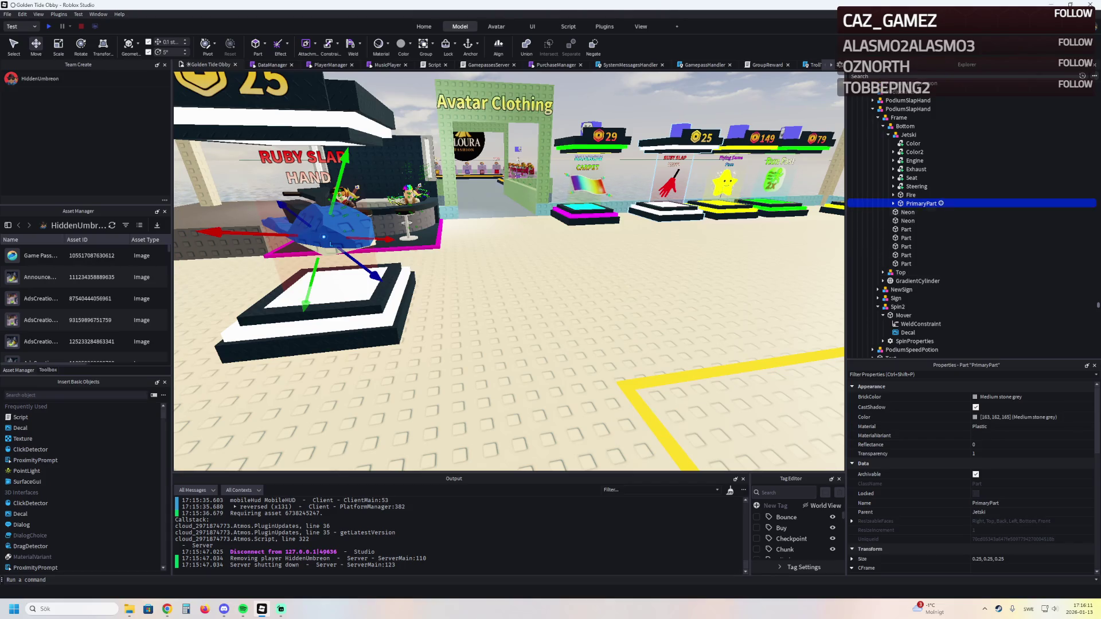
key(Right)
click(931, 229)
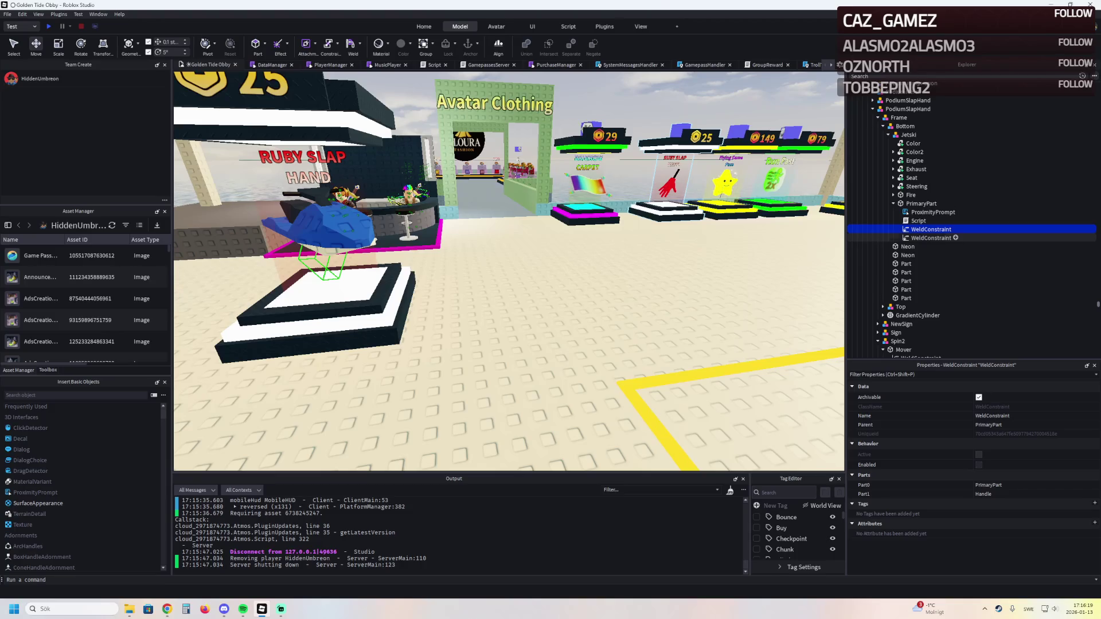
Re-parent PrimaryPart under Frame, check its two weld constraints, and start a playtest
drag(921, 204, 918, 132)
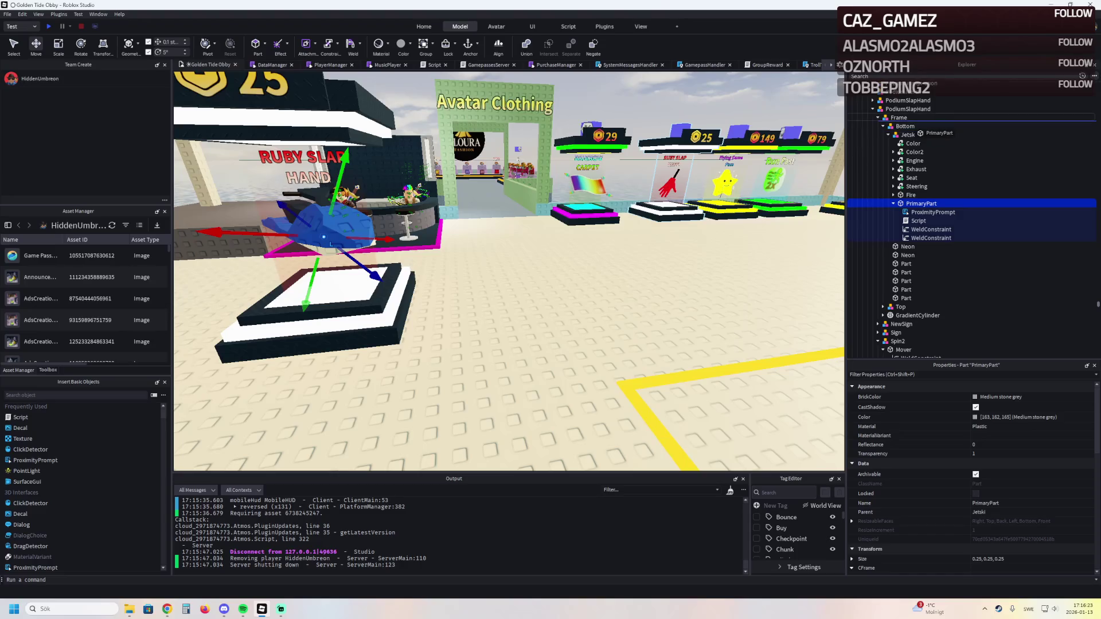
drag(918, 130, 918, 126)
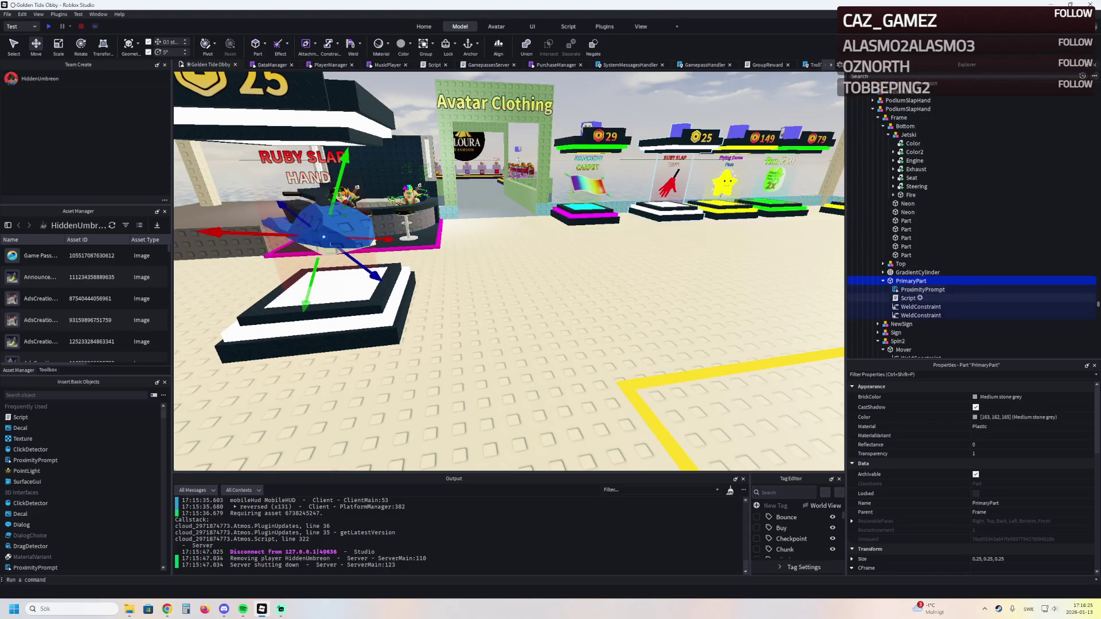
click(920, 307)
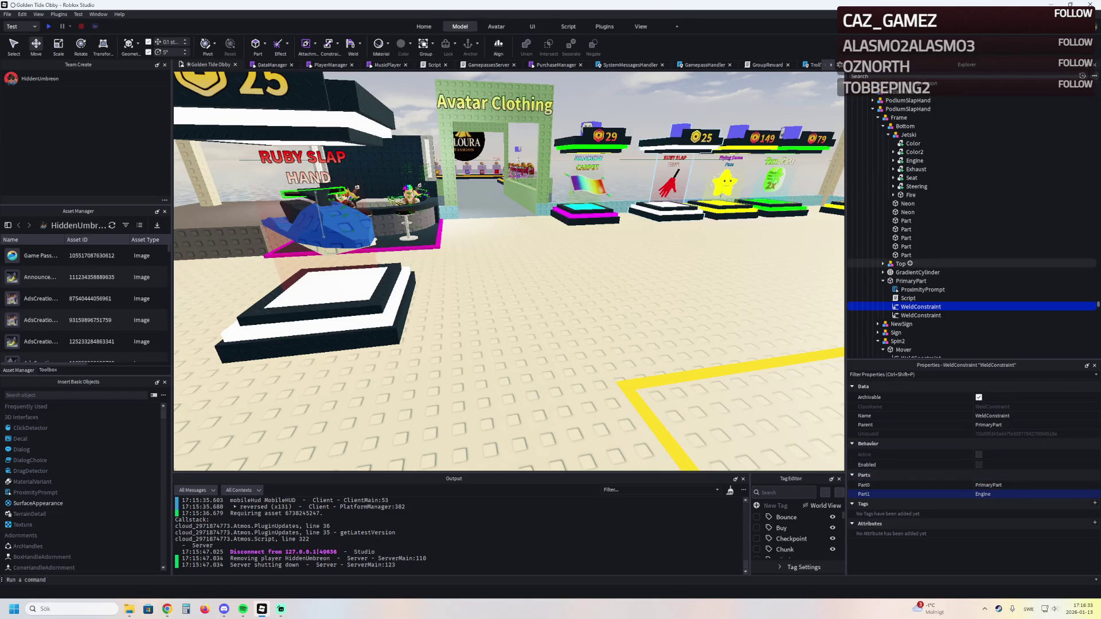
click(920, 316)
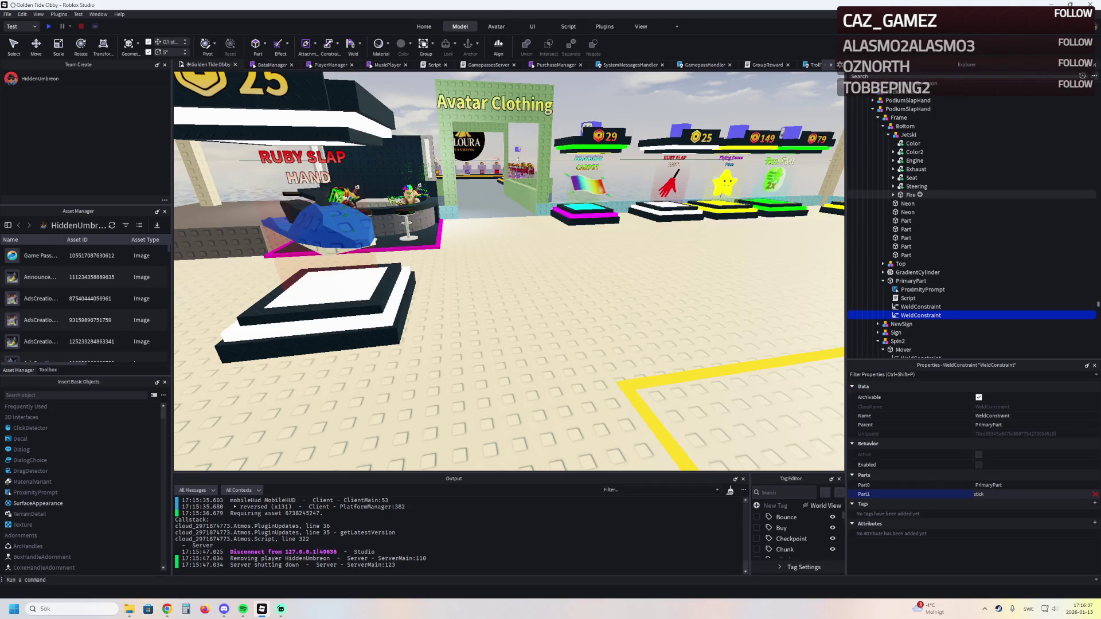
click(910, 195)
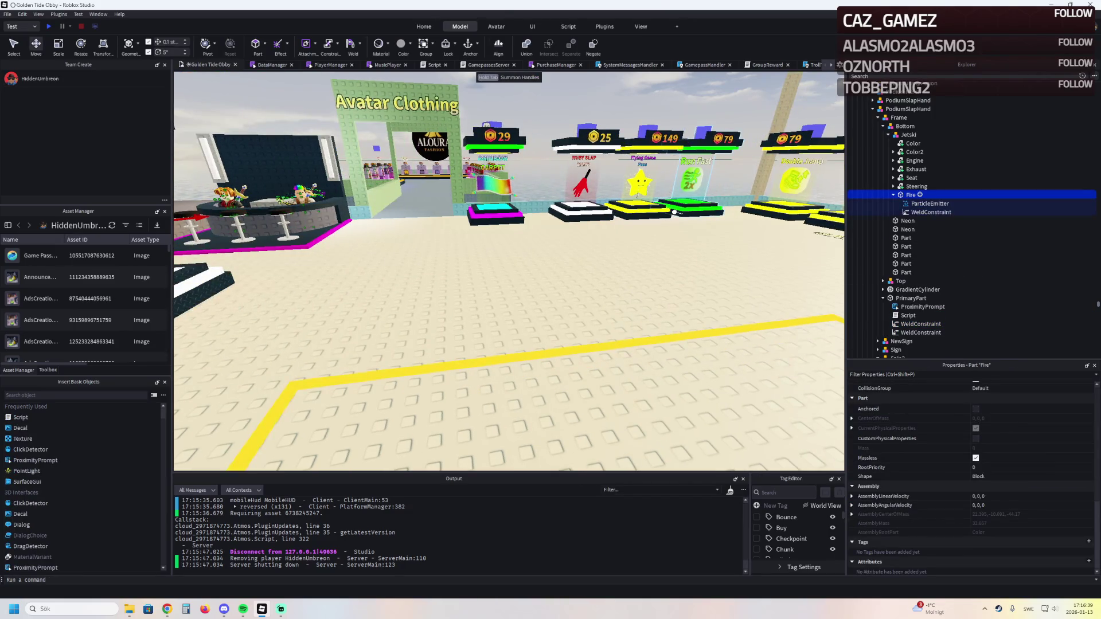
key(F5)
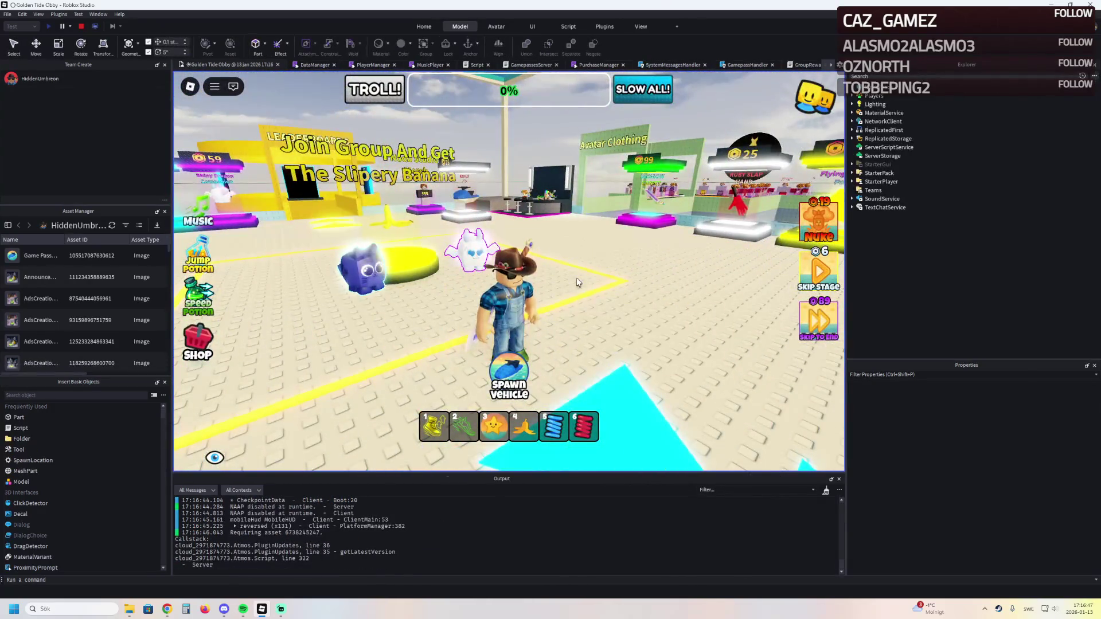
Walk the avatar through the shop to the jetski podium, then stop the playtest
key(w)
key(w)
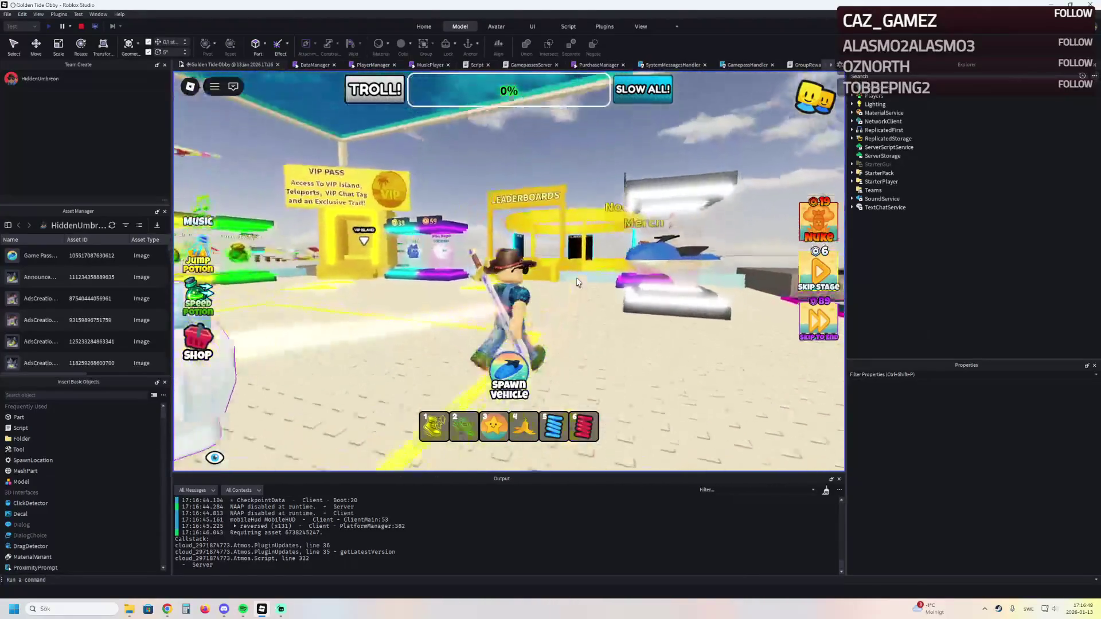
key(w)
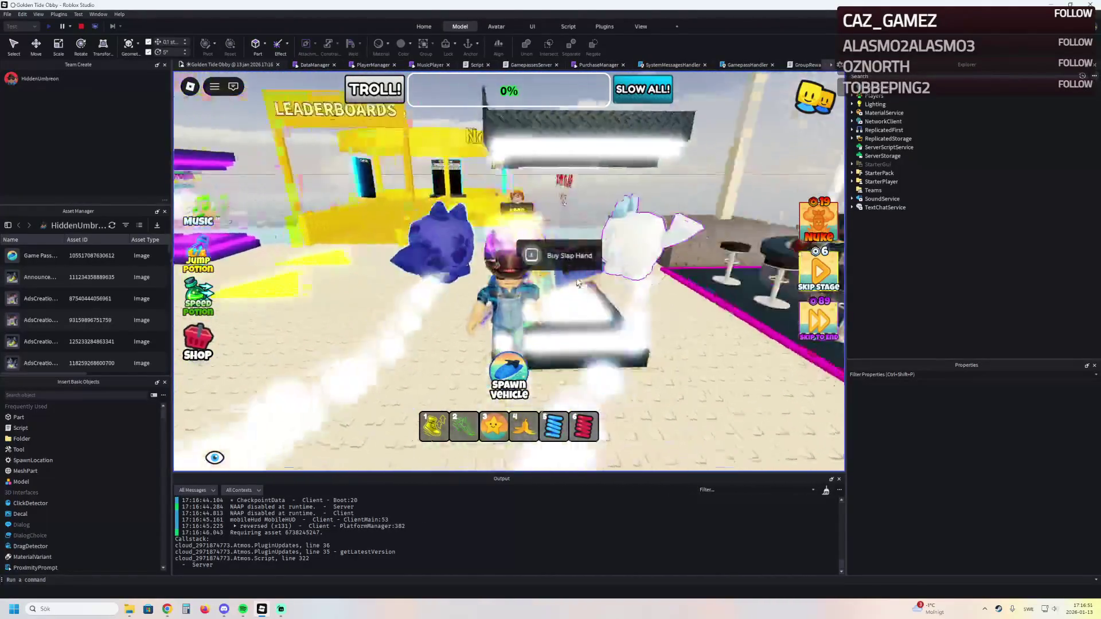
key(a)
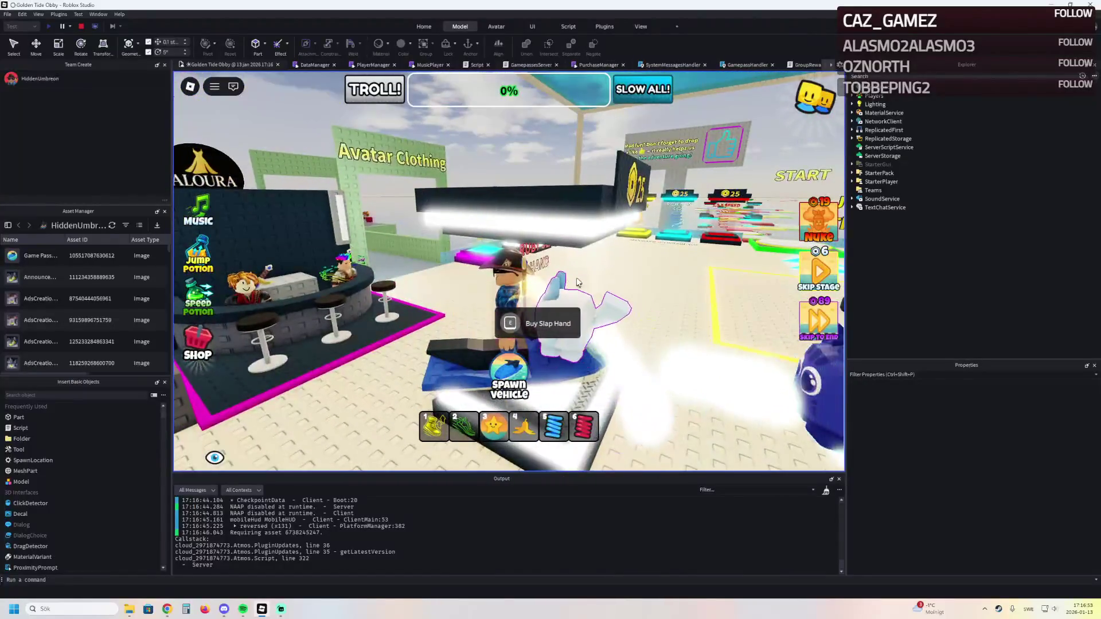
key(s)
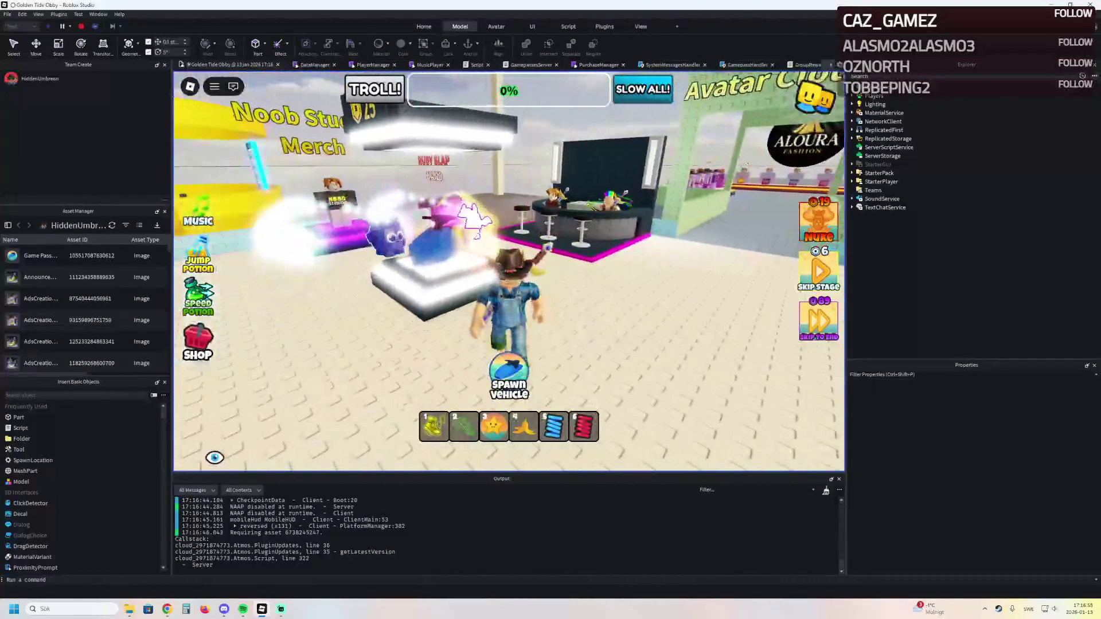
key(shift+F5)
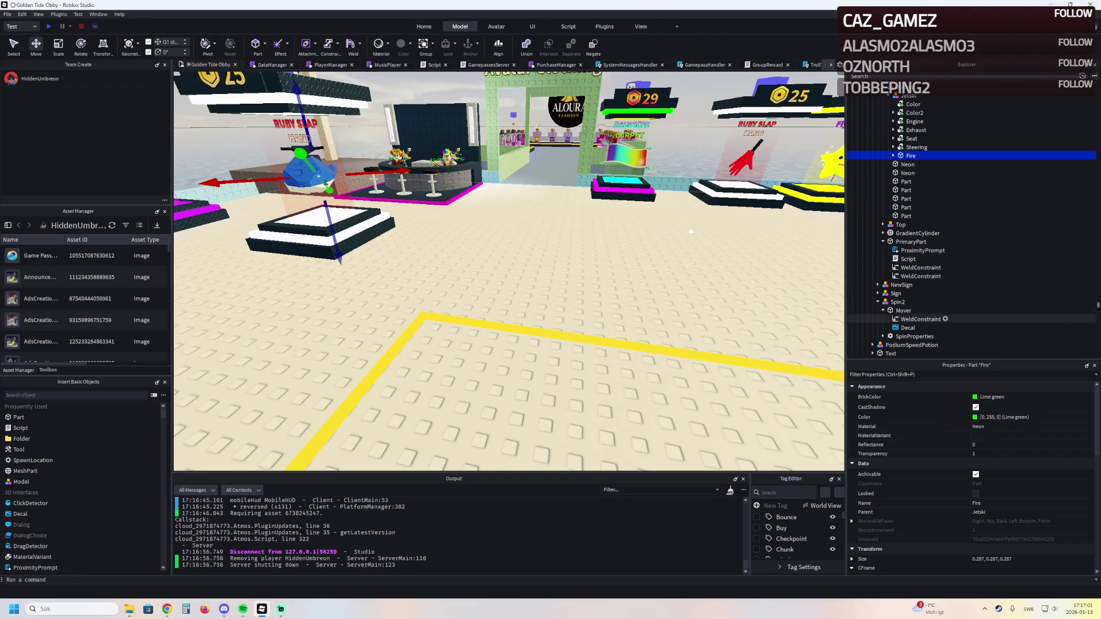
Select the WeldConstraint under Mover in Explorer
click(920, 319)
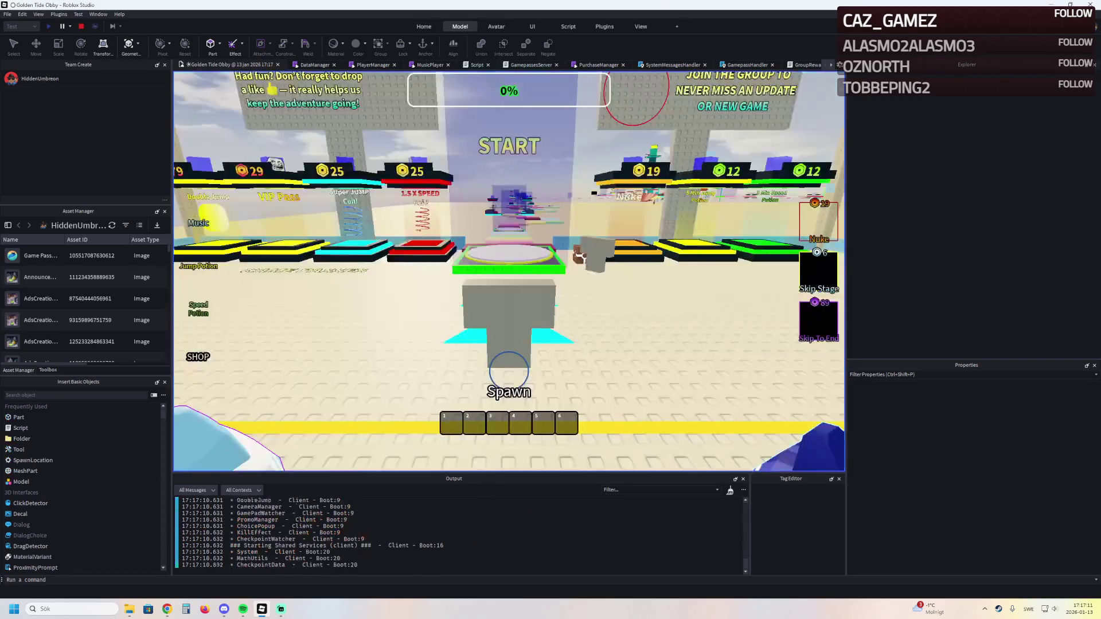
Run the avatar up to the jetski podium, look around it, and stop the playtest
key(a)
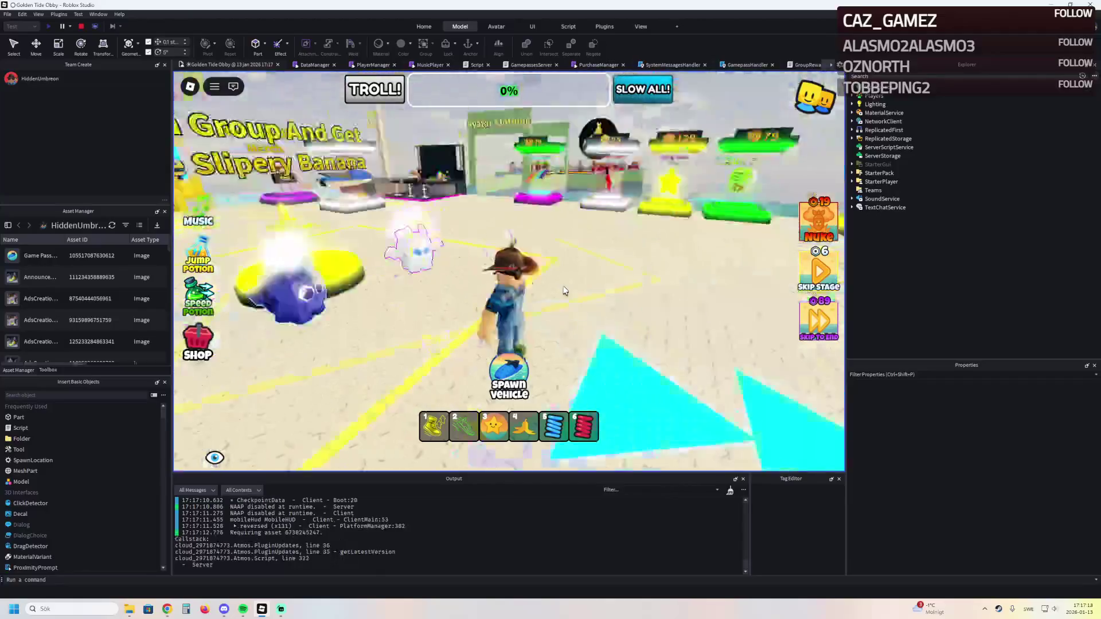
key(d)
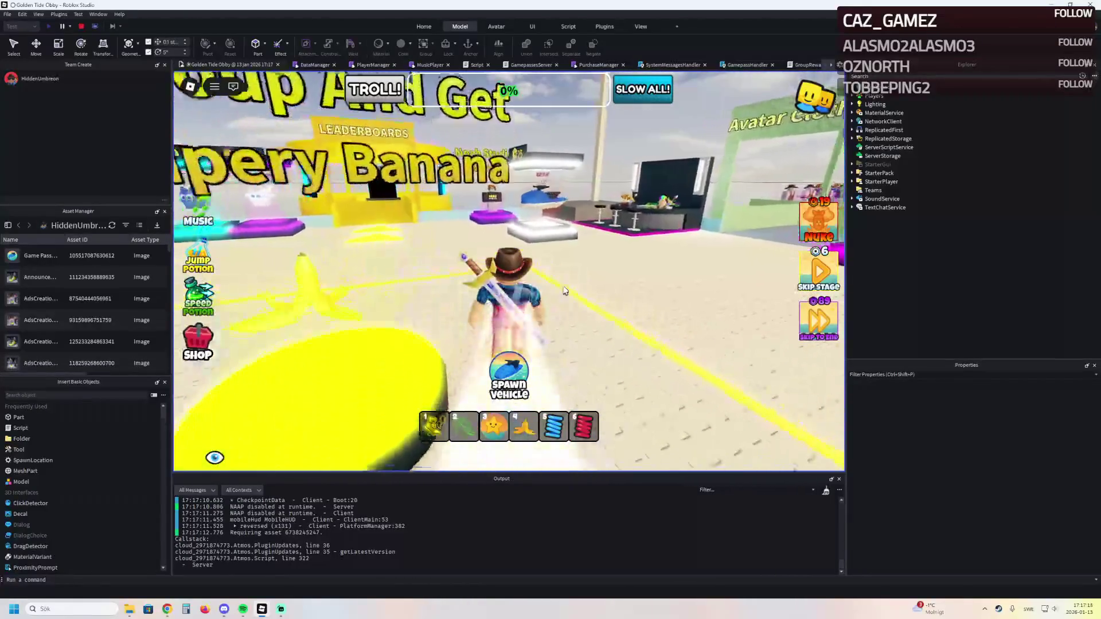
key(w)
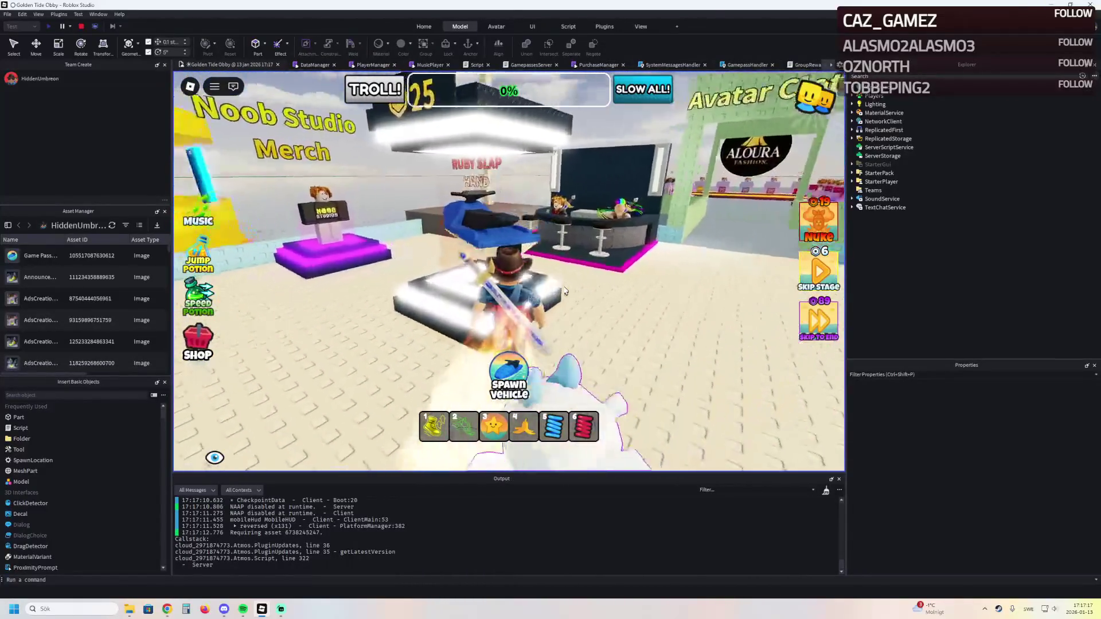
key(s)
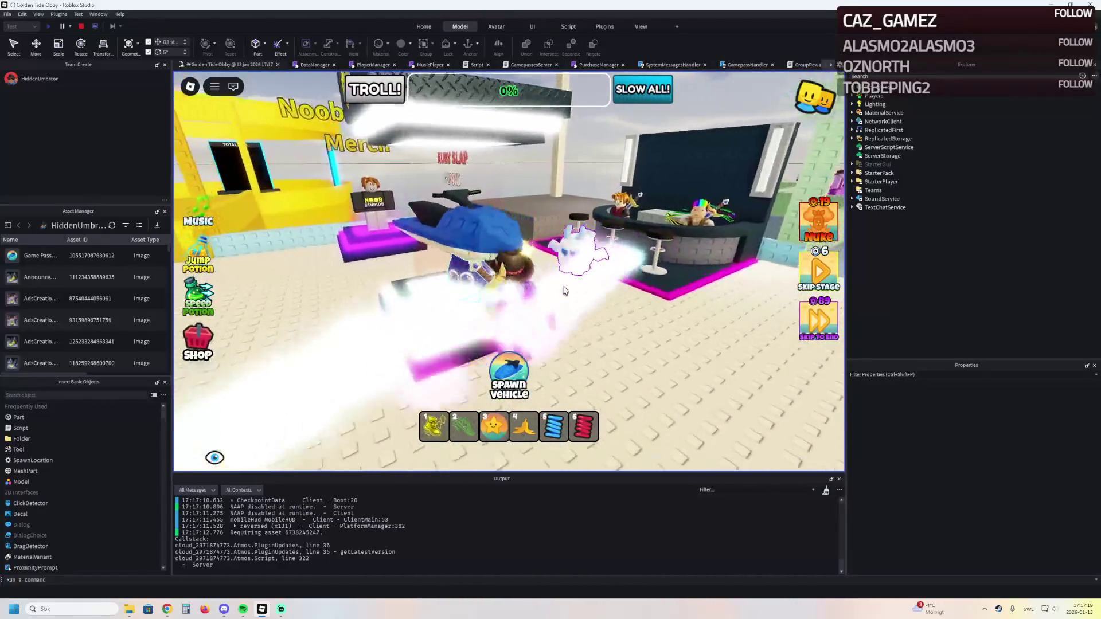
key(a)
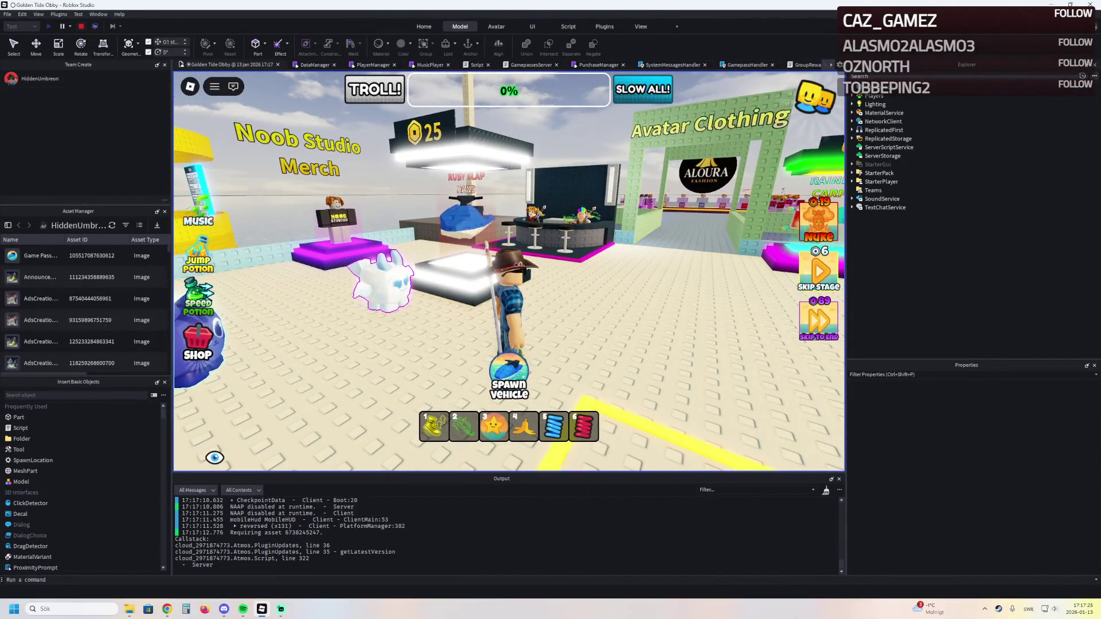
key(shift+F5)
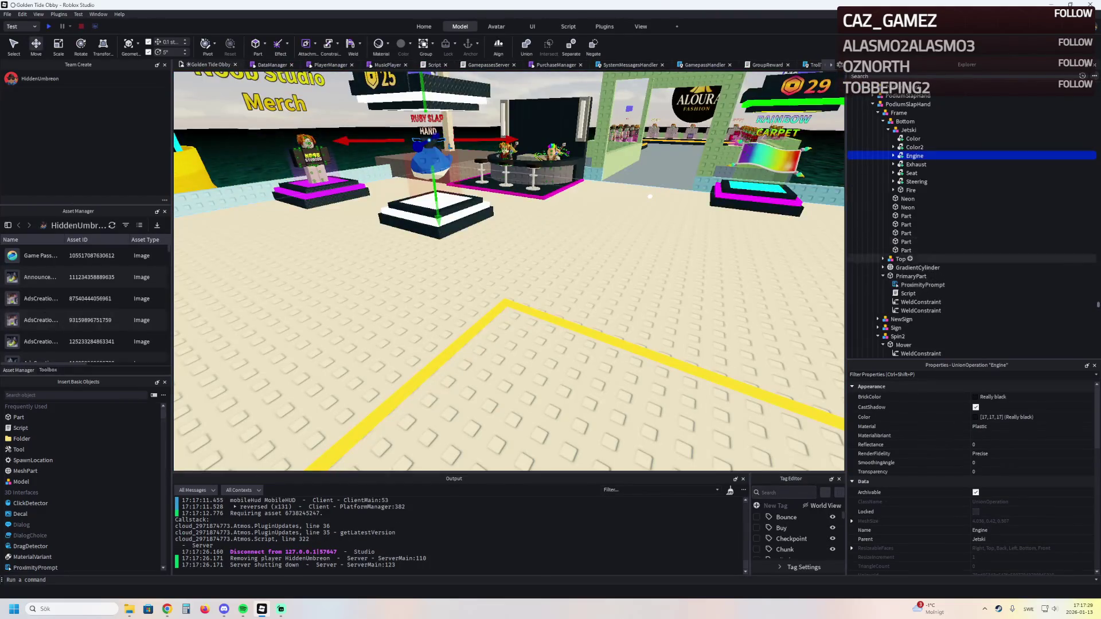
Delete both WeldConstraints under PrimaryPart
click(911, 276)
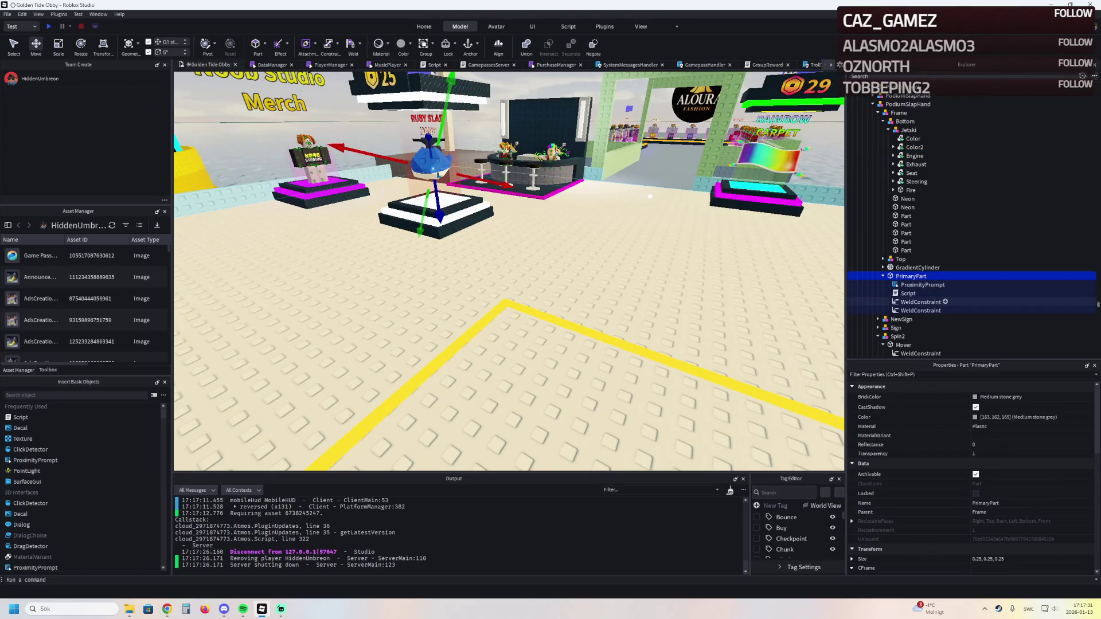
click(920, 301)
shift+click(920, 310)
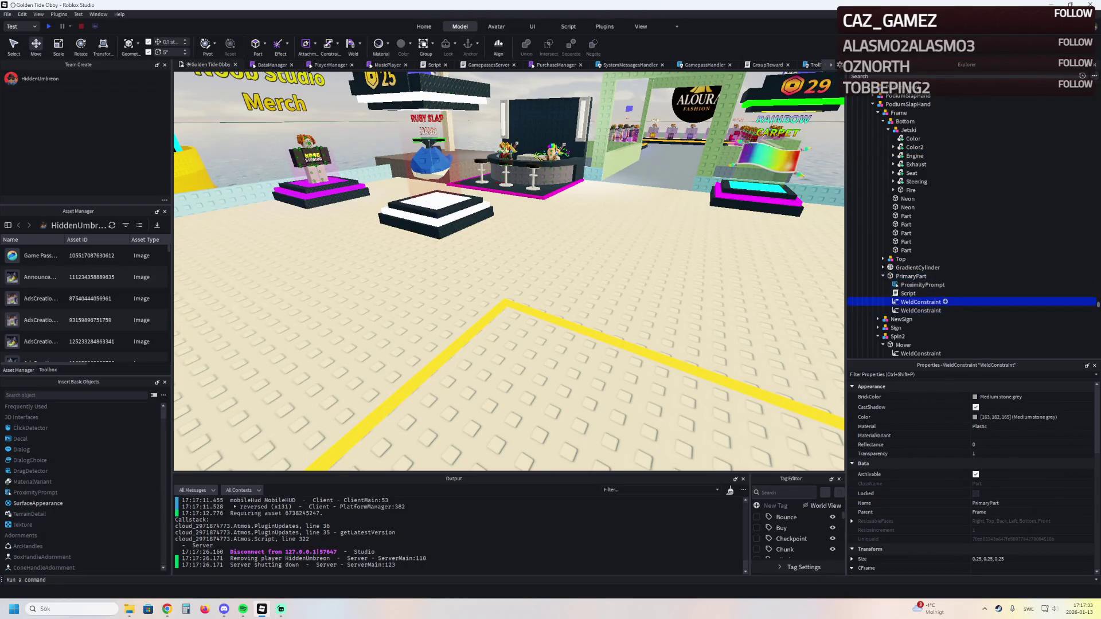
key(Delete)
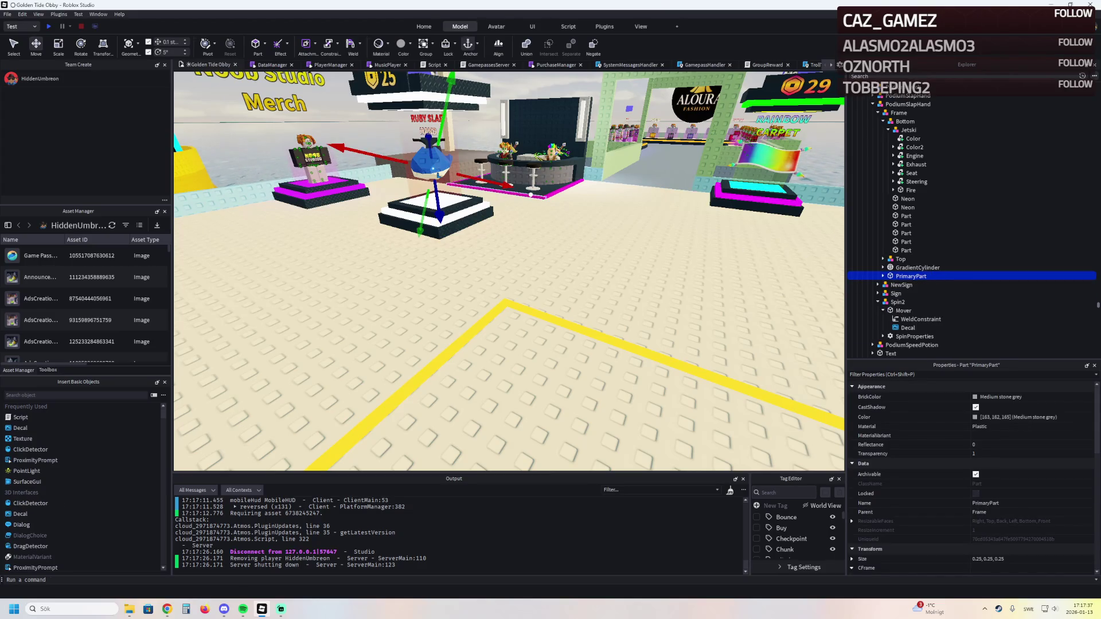
Focus on PrimaryPart and lower it slightly on the podium
key(f)
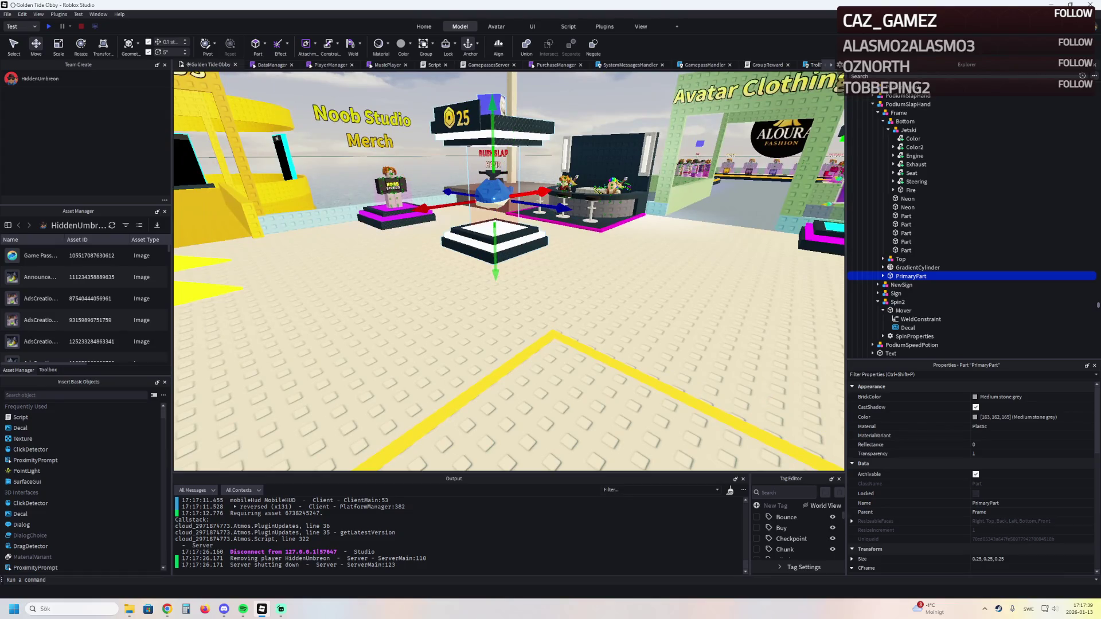
drag(496, 270, 504, 248)
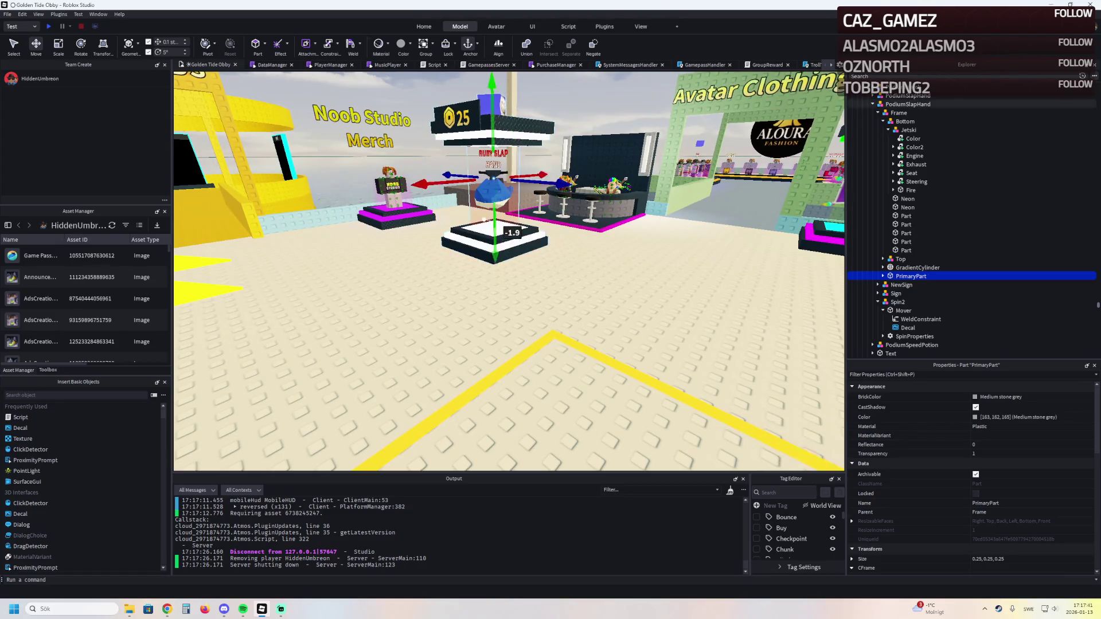
scroll(972, 476, down, 5)
scroll(917, 503, down, 1)
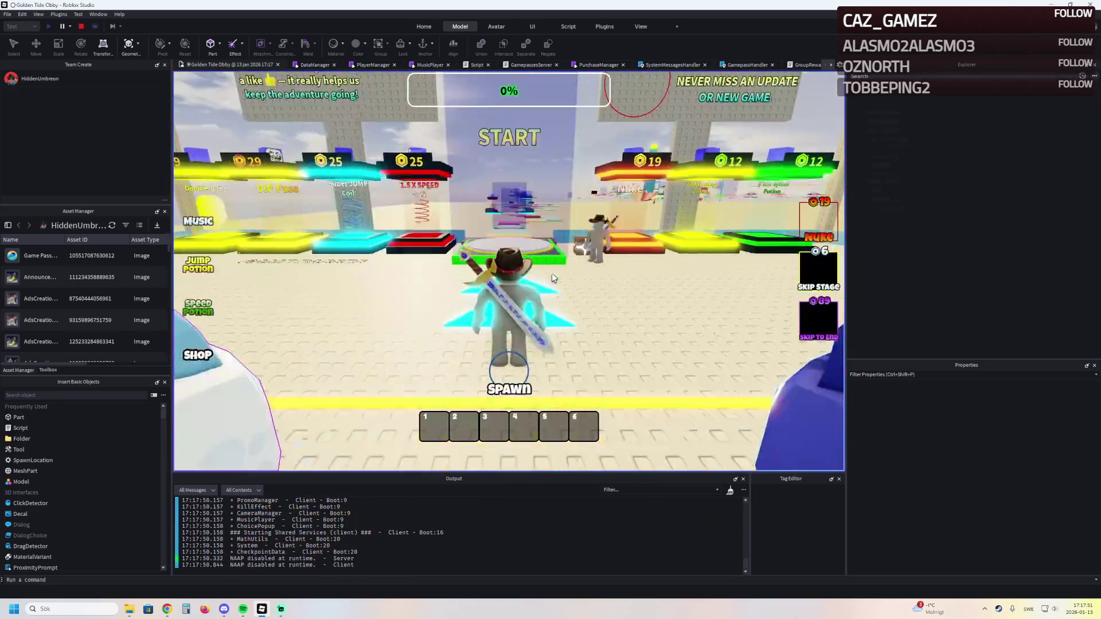
Walk the character onto the jetski podium pad and back, then stop the playtest
key(w)
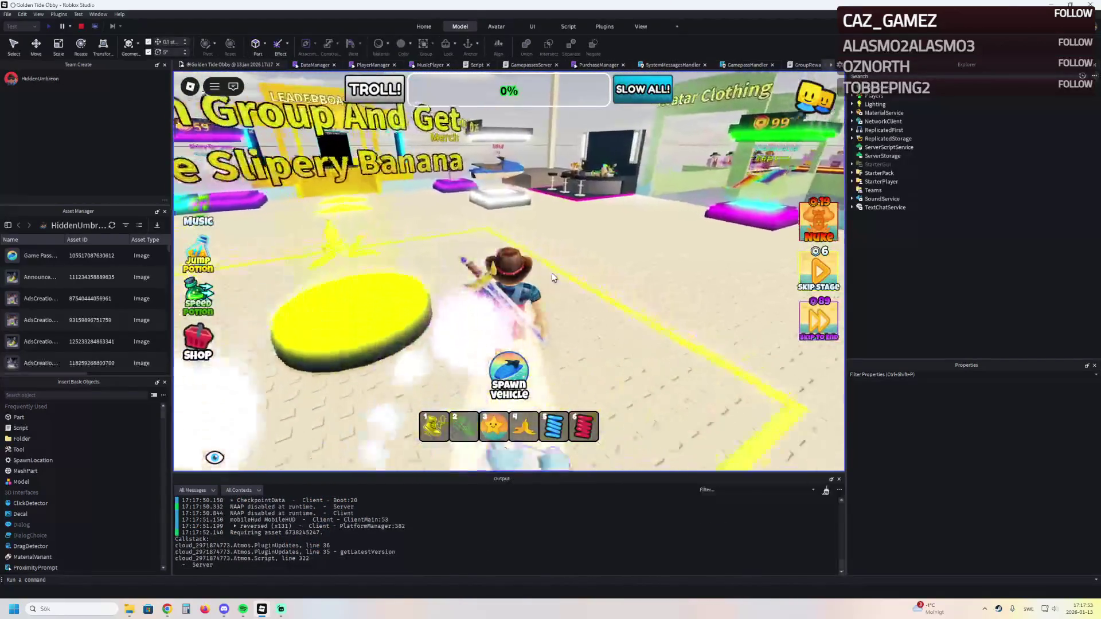
key(w)
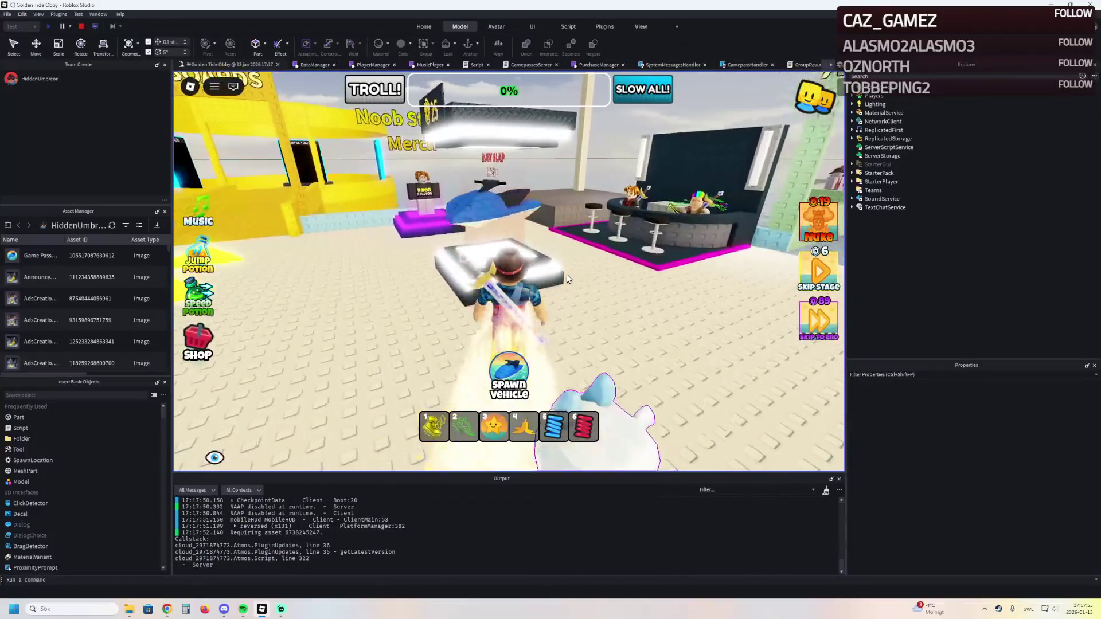
key(s)
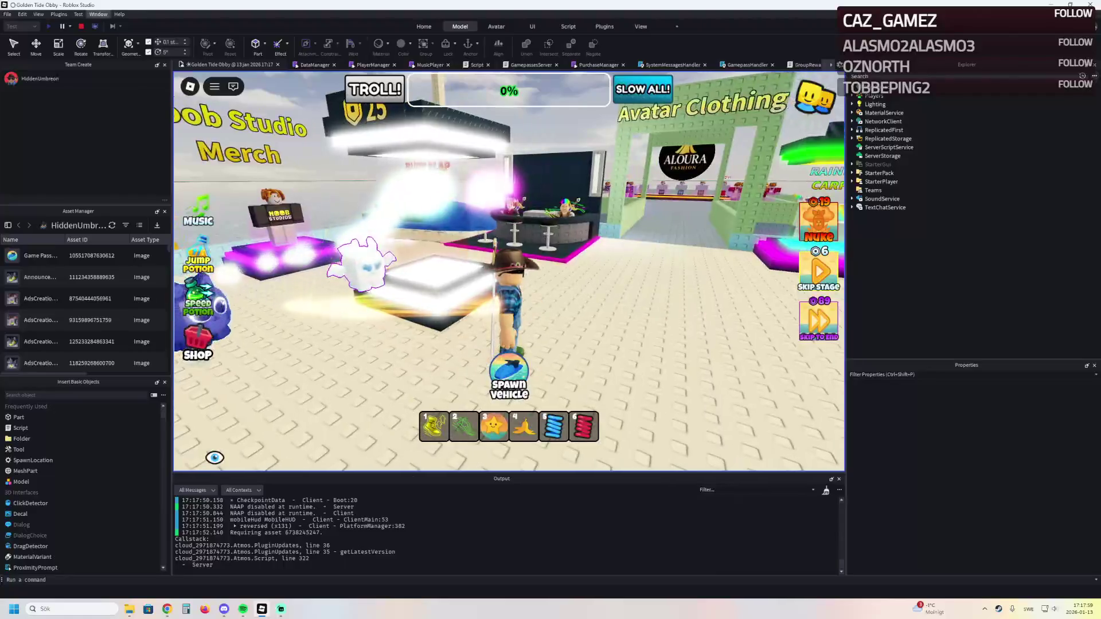
key(shift+F5)
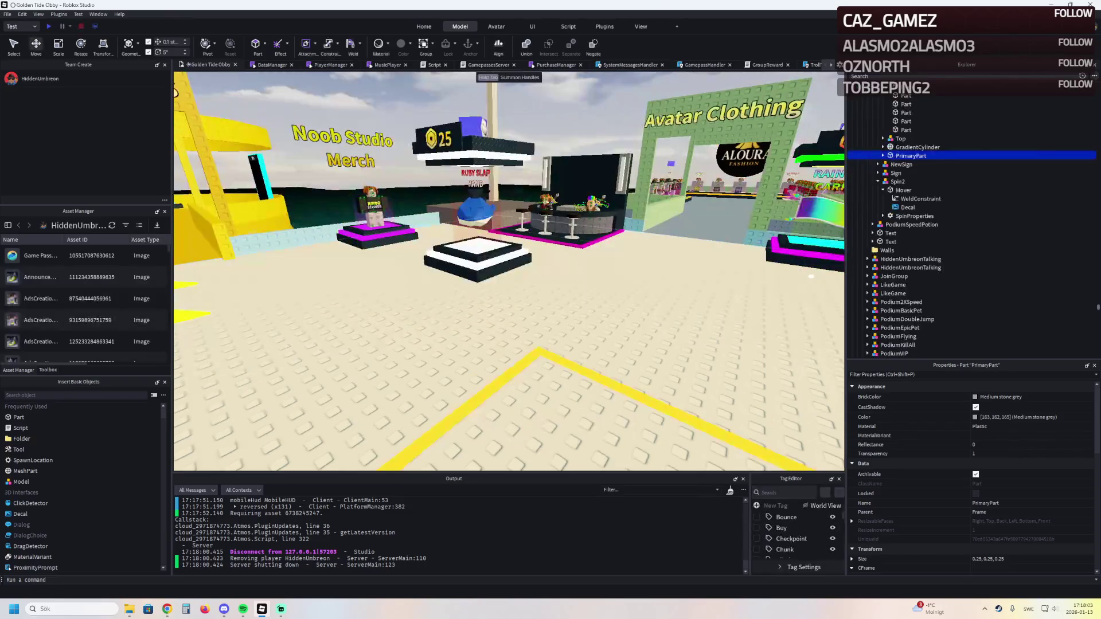
Compare the two PodiumSlapHand models in Explorer and select the one on the jetski podium
key(f)
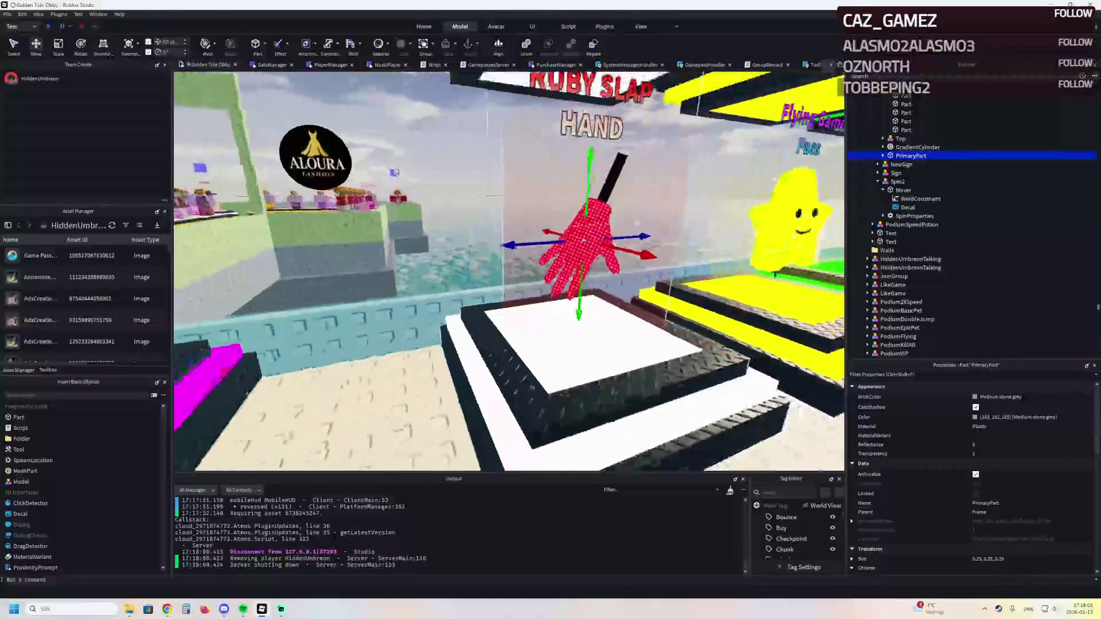
scroll(972, 478, down, 2)
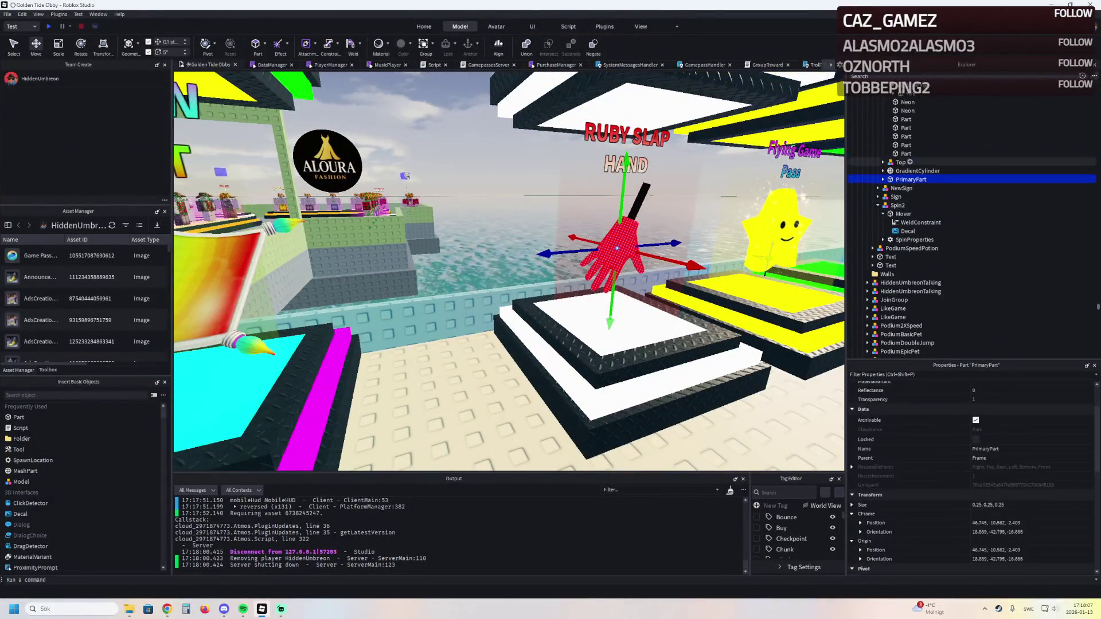
scroll(946, 172, up, 5)
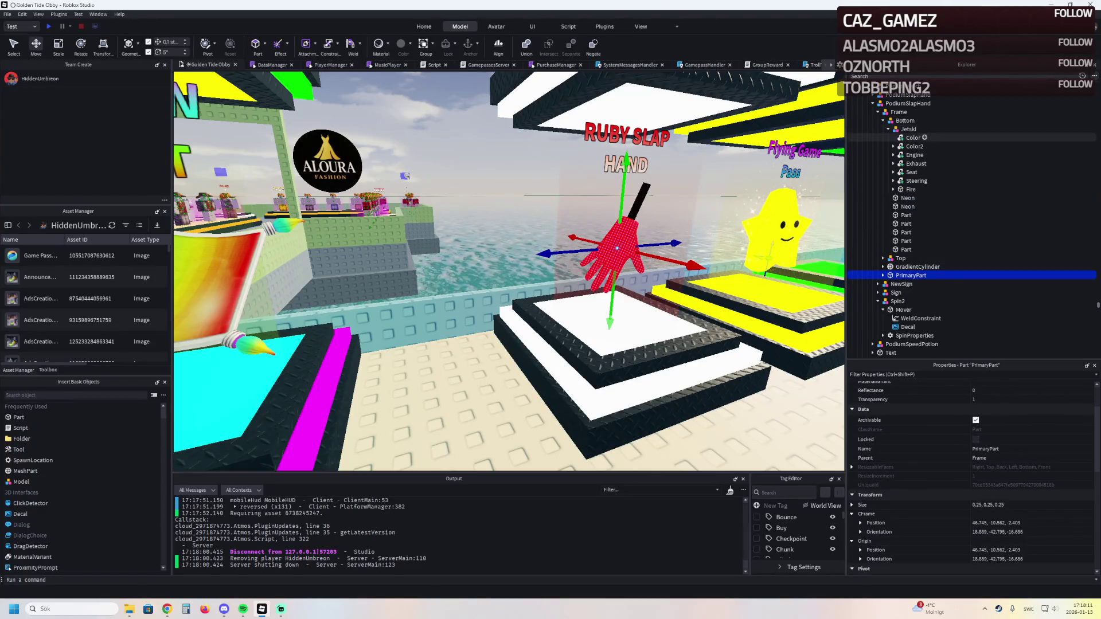
click(908, 104)
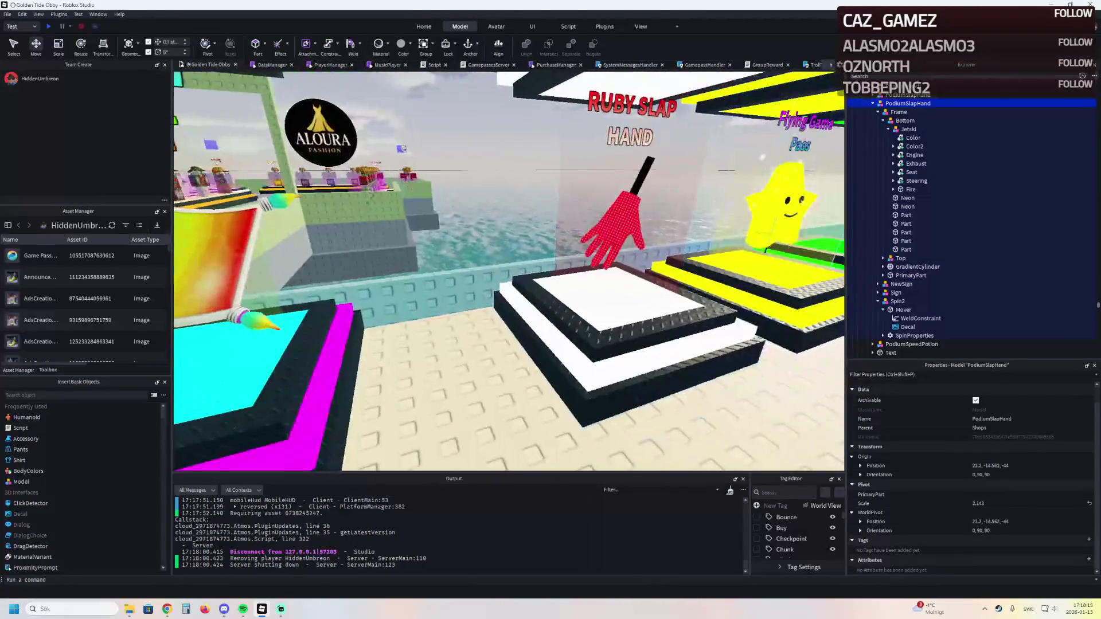
click(912, 94)
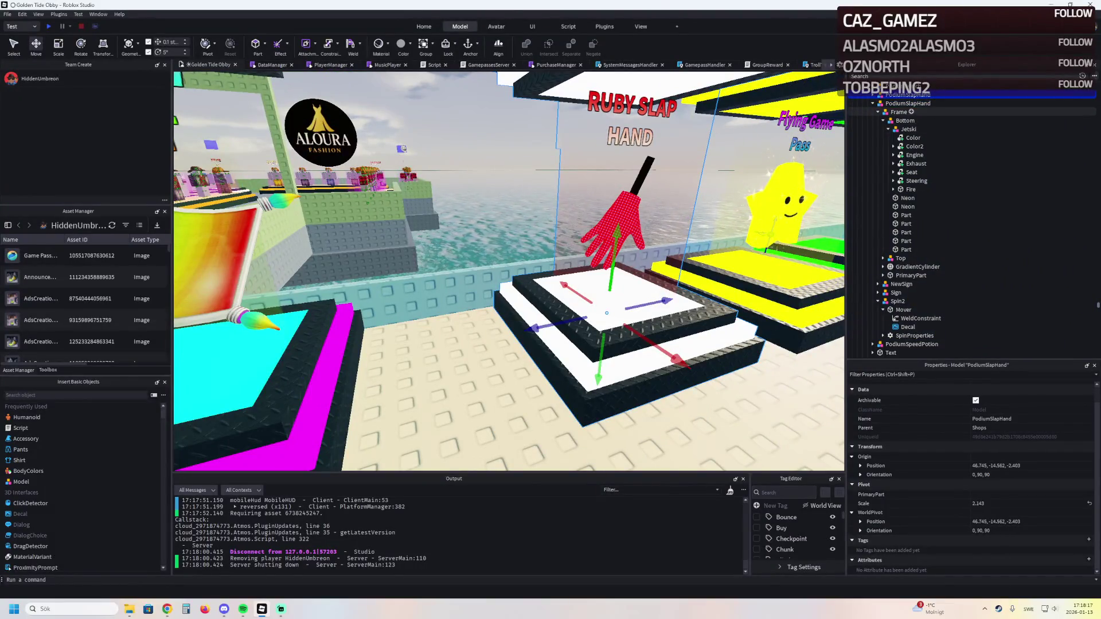
click(878, 112)
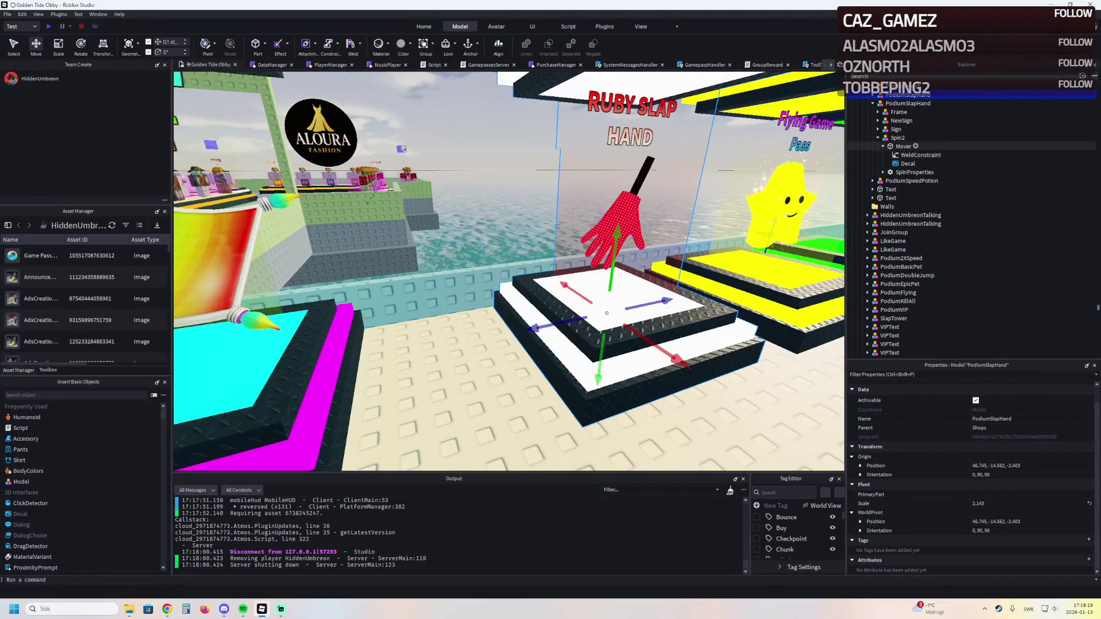
click(878, 138)
click(908, 103)
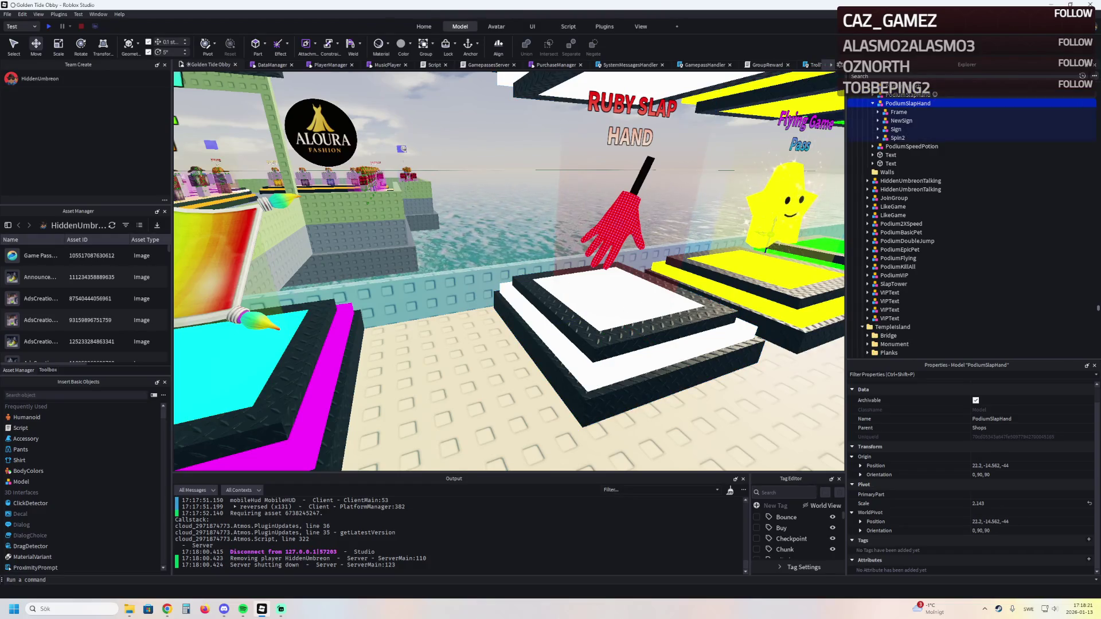
click(908, 94)
click(908, 147)
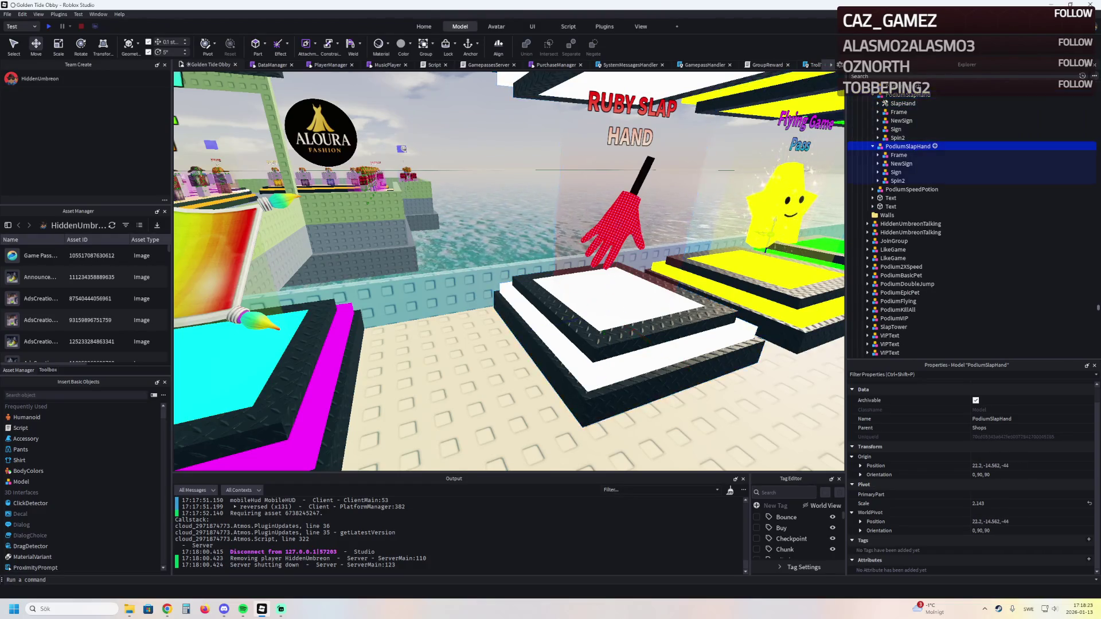
click(907, 95)
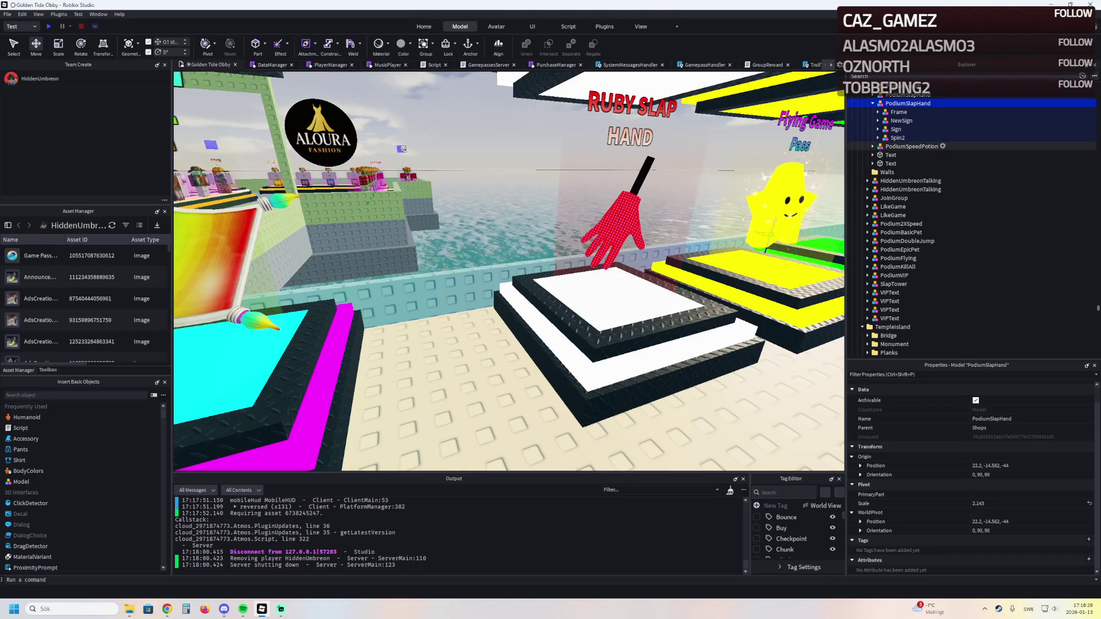
Move Frame's PrimaryPart to position 22.2, -15, -44 and raise it up into the jetski
click(899, 112)
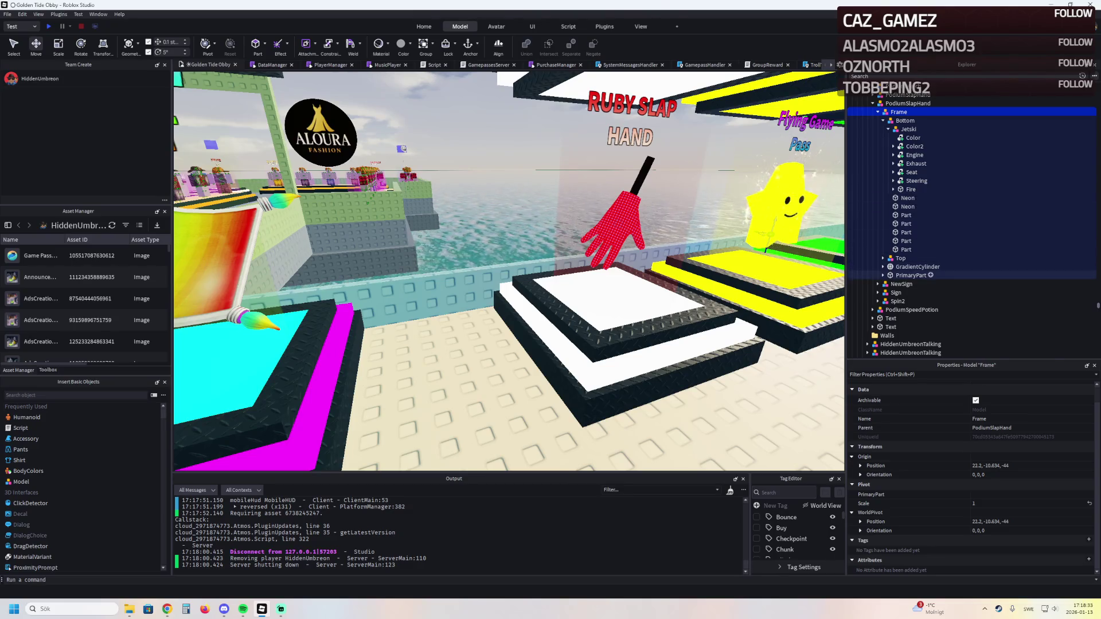
click(912, 275)
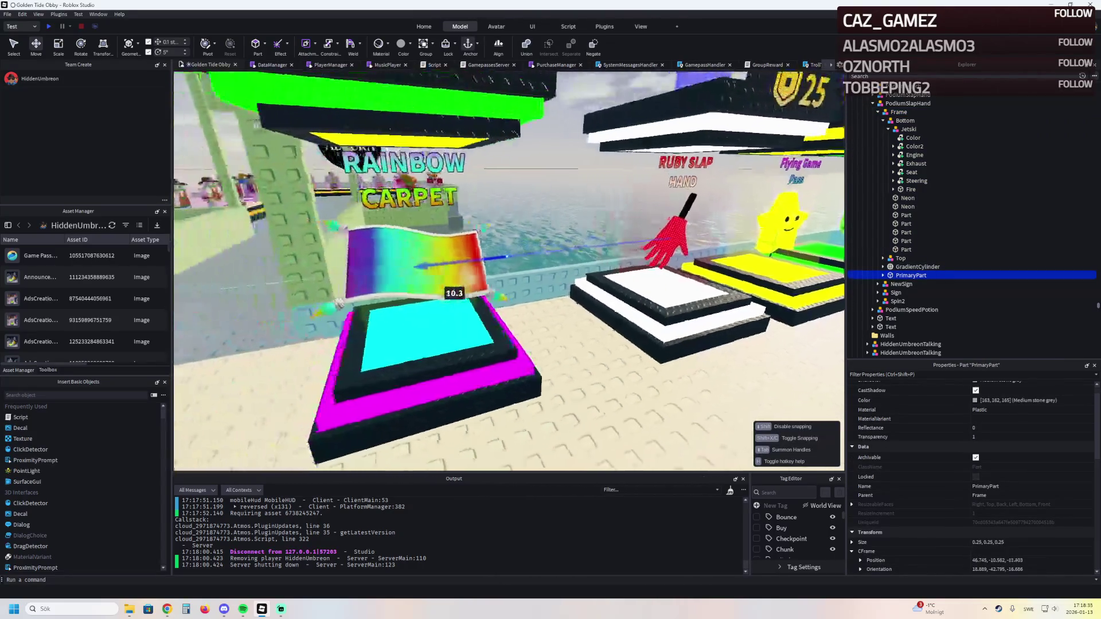
mouse_move(454, 293)
mouse_down()
mouse_move(442, 153)
mouse_move(523, 239)
mouse_move(531, 361)
mouse_move(642, 432)
mouse_up()
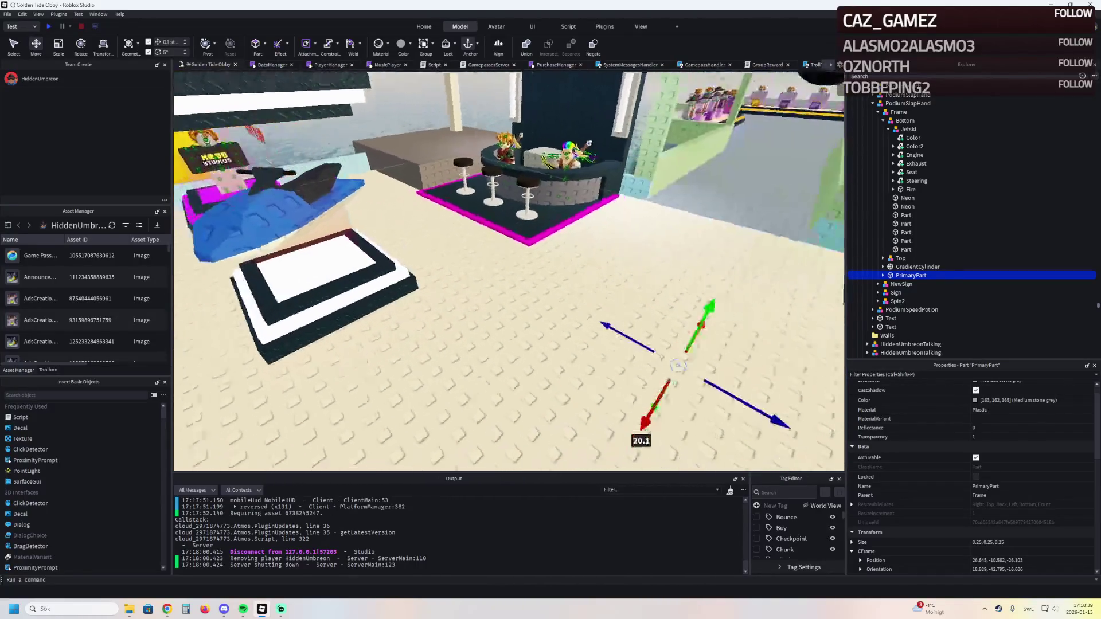
click(1003, 542)
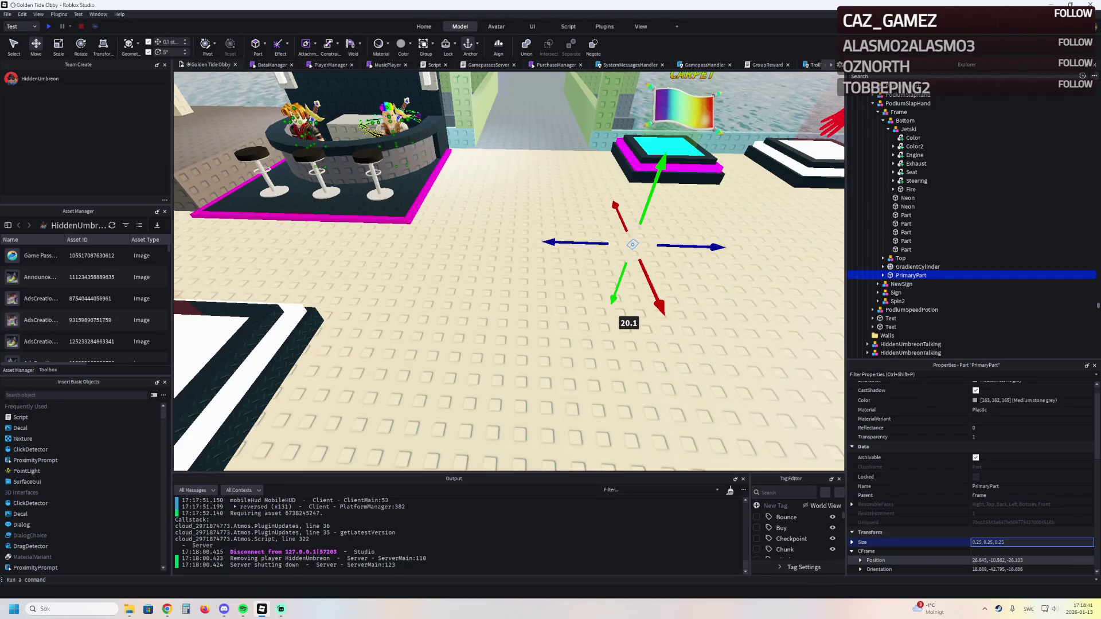
click(1003, 560)
text(22.2, -15, -44)
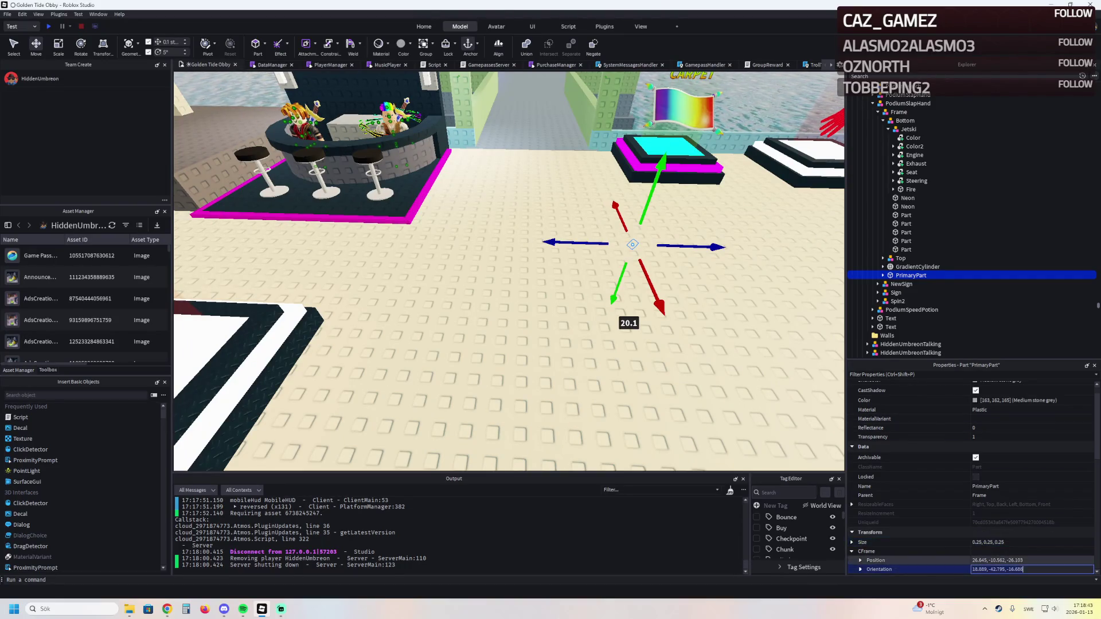
key(Return)
key(f)
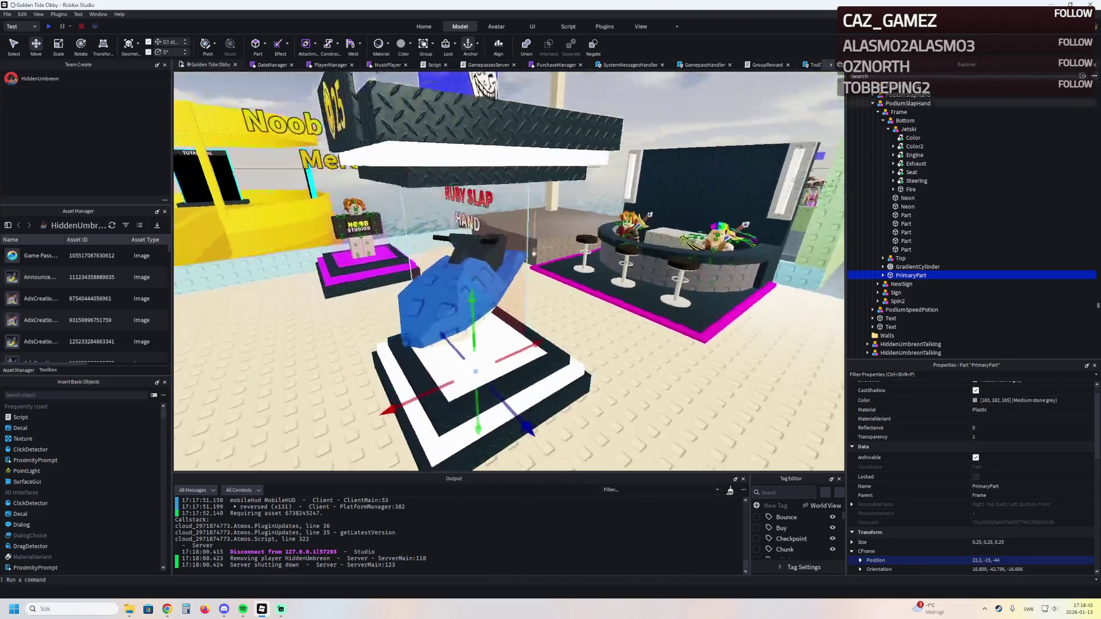
drag(468, 172, 468, 150)
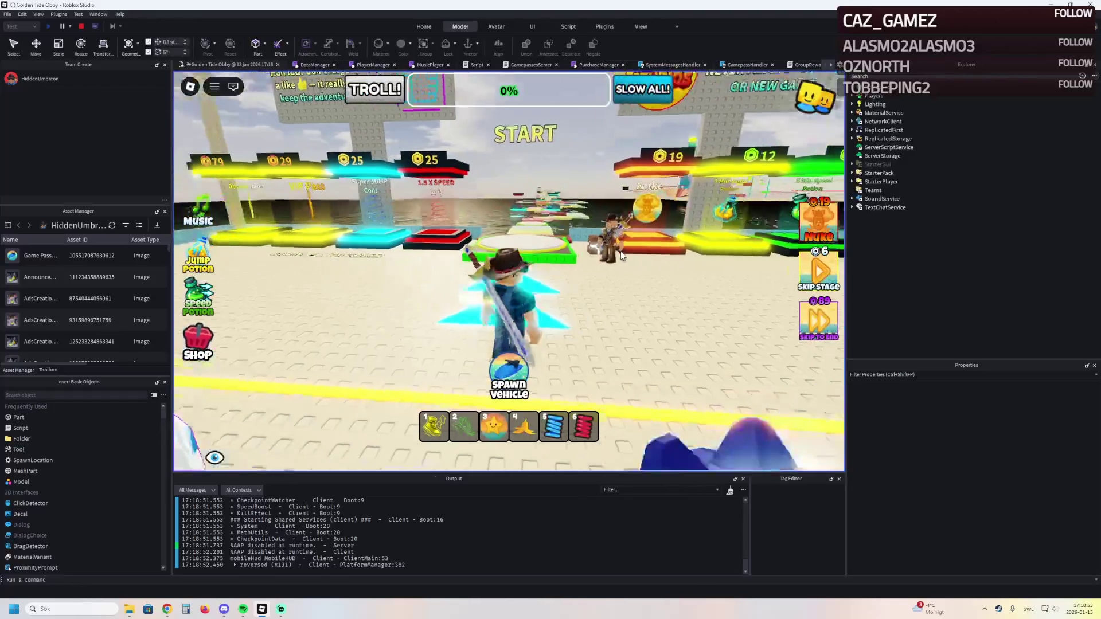
Walk the character to the jetski stand and back, then stop the playtest
key(w)
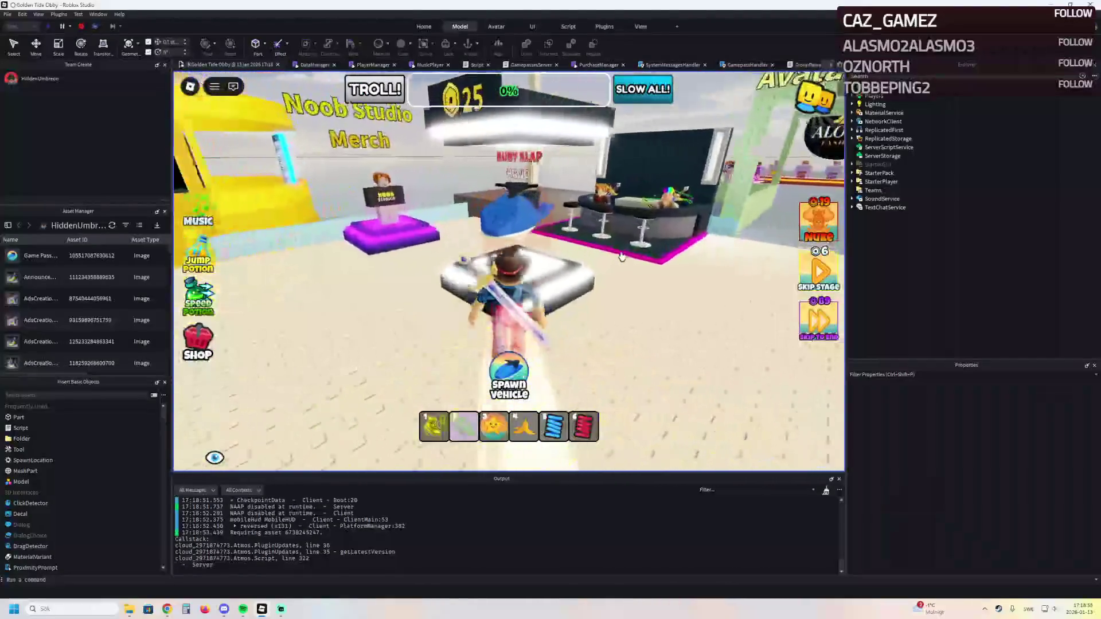
key(s)
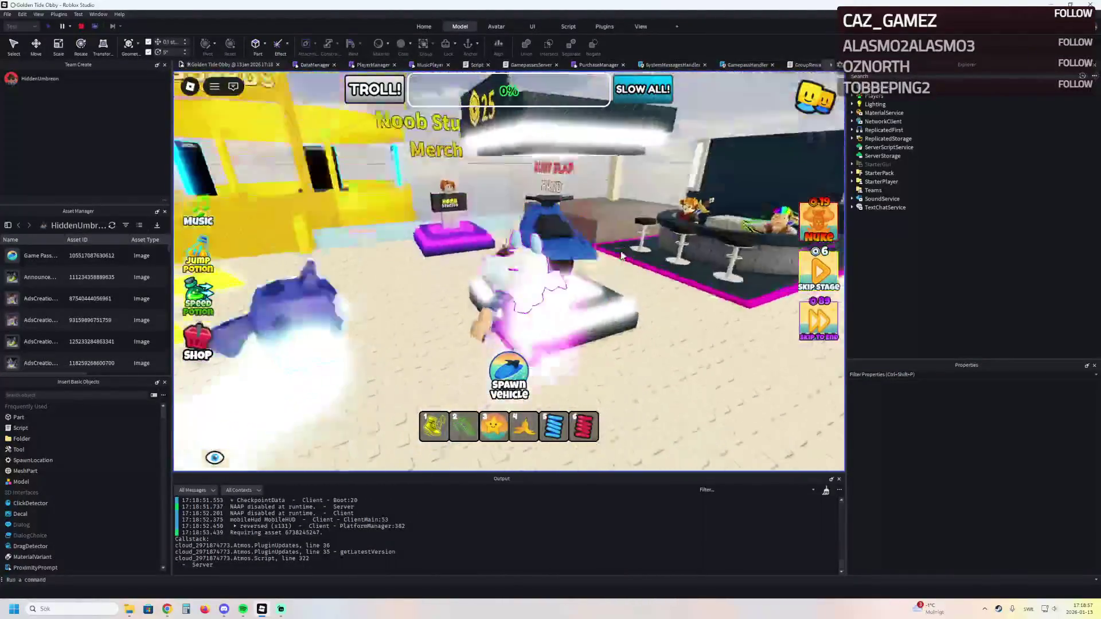
key(shift+F5)
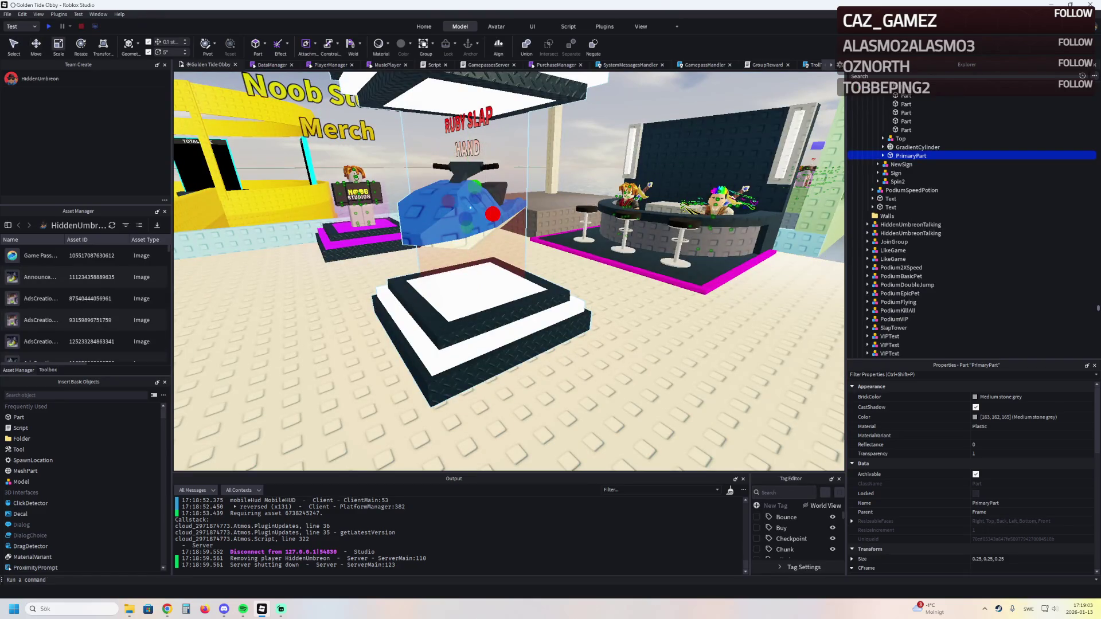
Scale PrimaryPart up around the jetski, then playtest walking onto the podium
drag(475, 187, 483, 145)
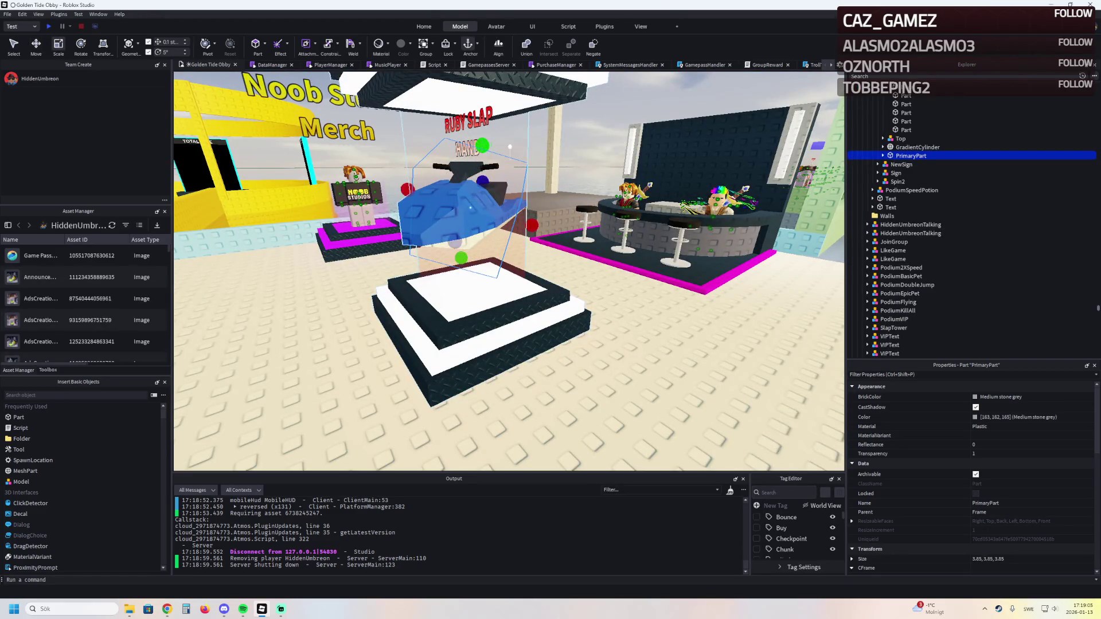
key(F5)
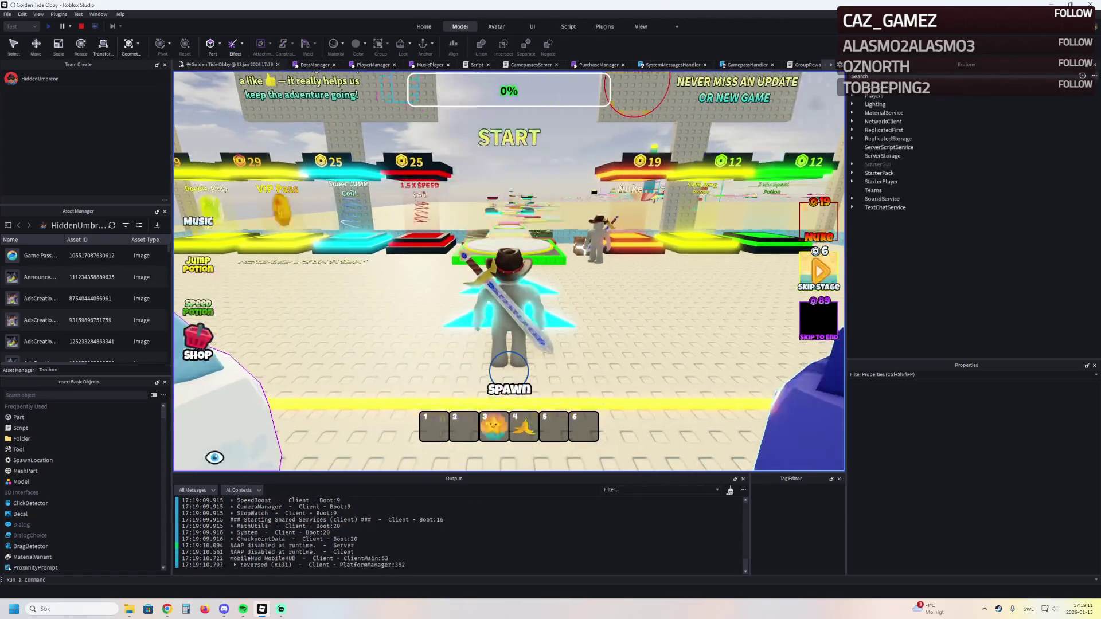
key(w)
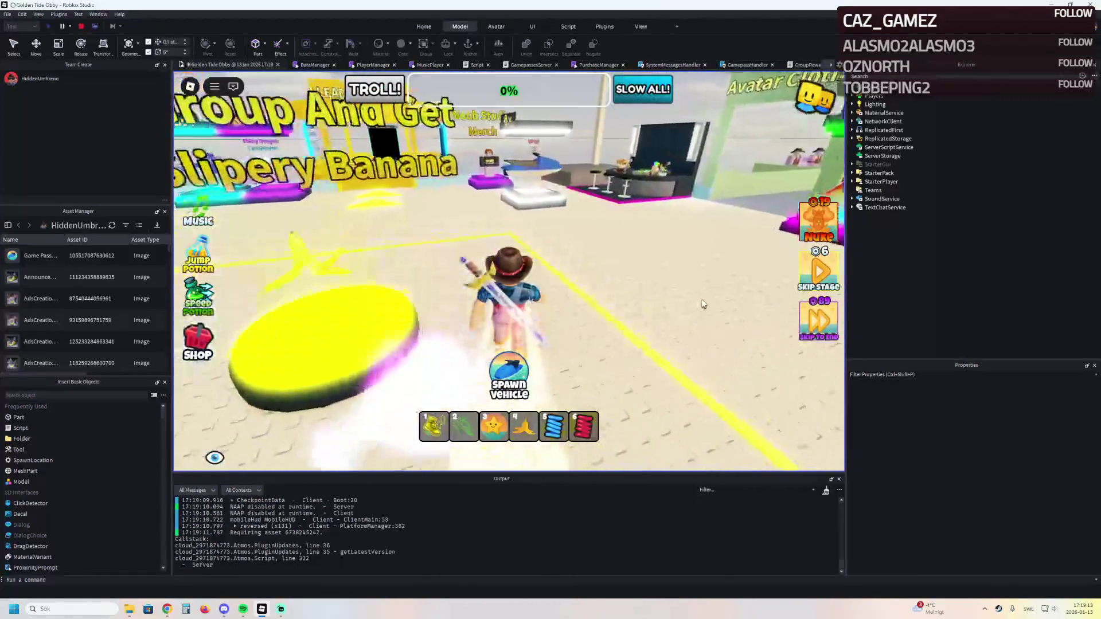
key(w)
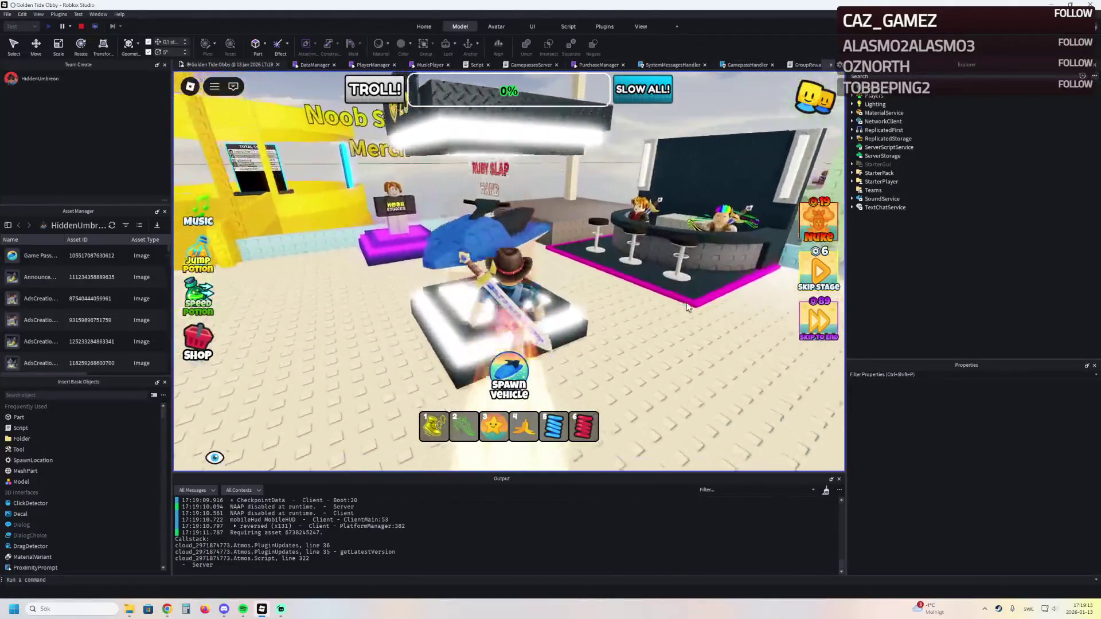
key(s)
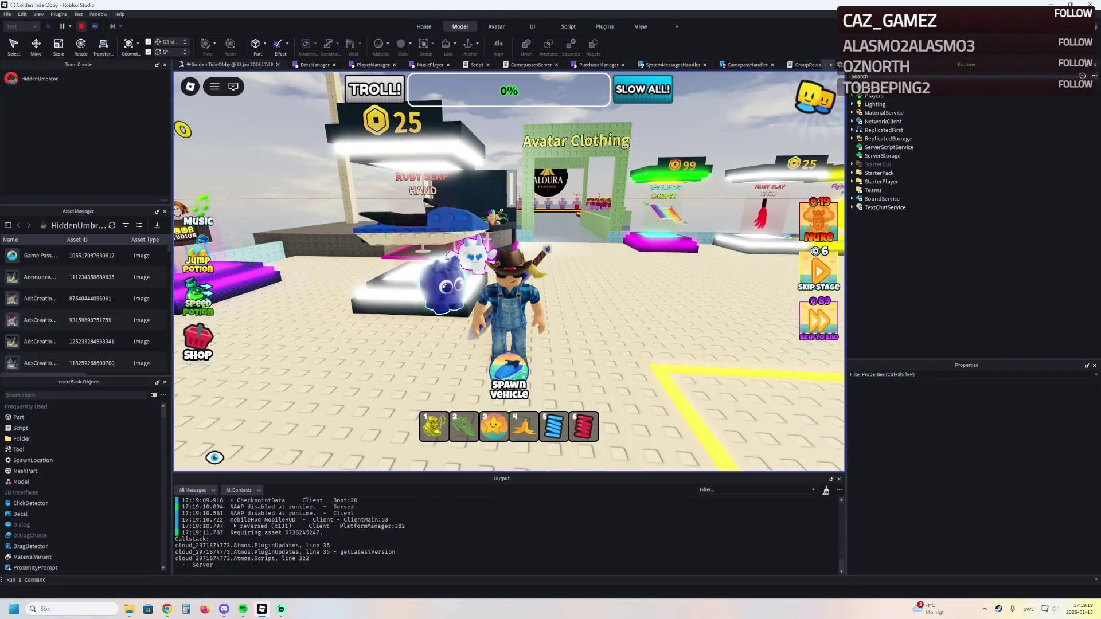
key(shift+F5)
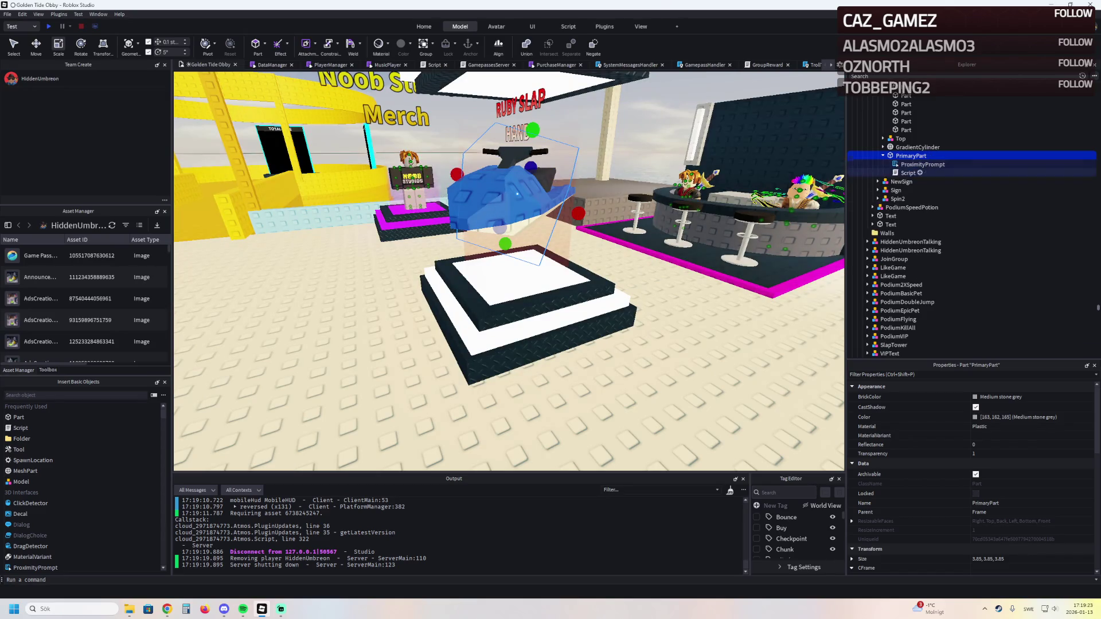
In a new playtest, ride the jetski on the podium and then get off it
key(F2)
scroll(969, 476, down, 5)
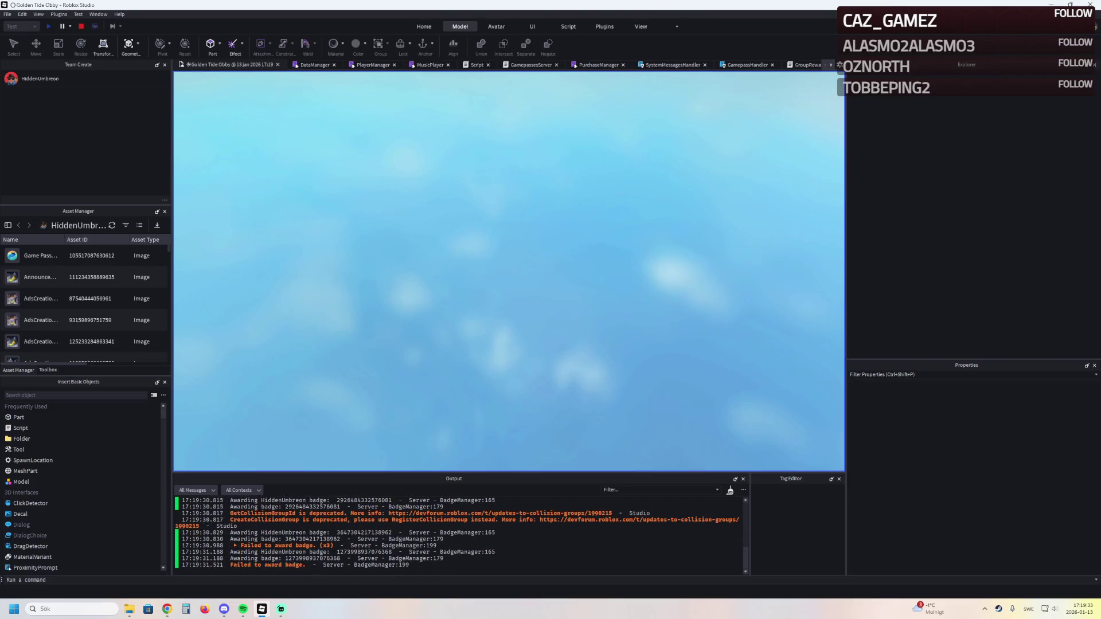
key(w)
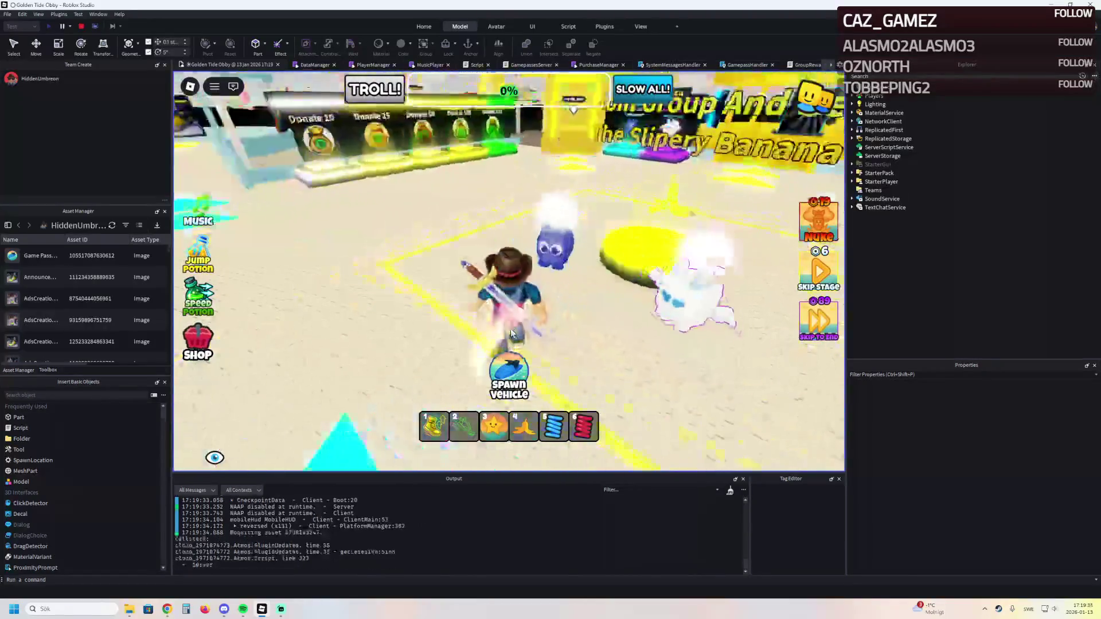
key(w)
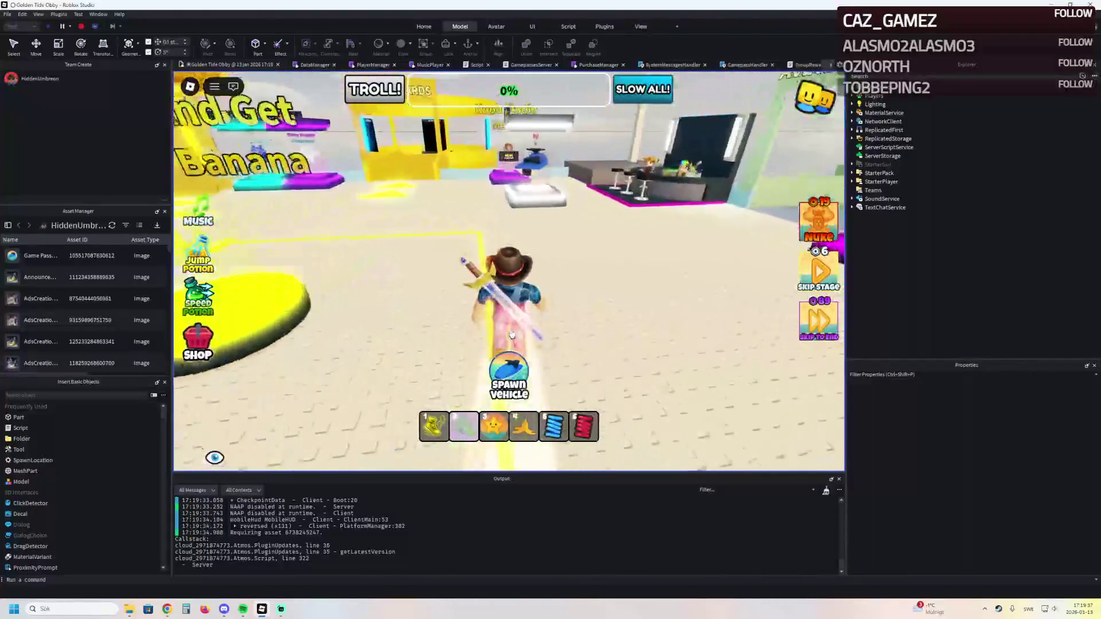
key(space)
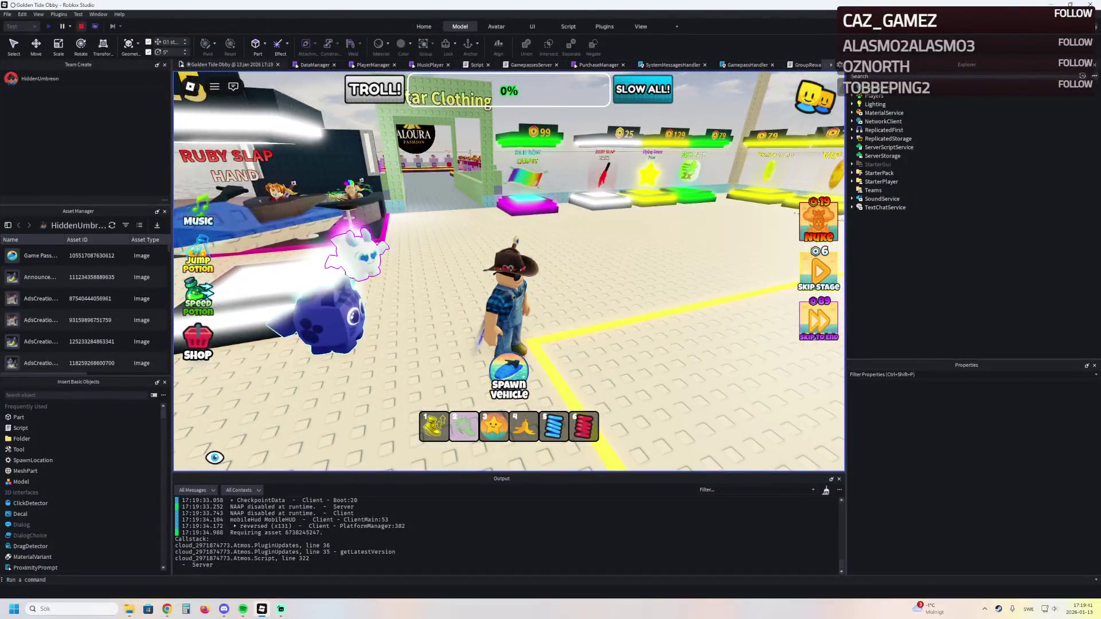
Stop the playtest, select the Ruby Slap display case, and collapse GradientCylinder in Explorer
key(shift+F5)
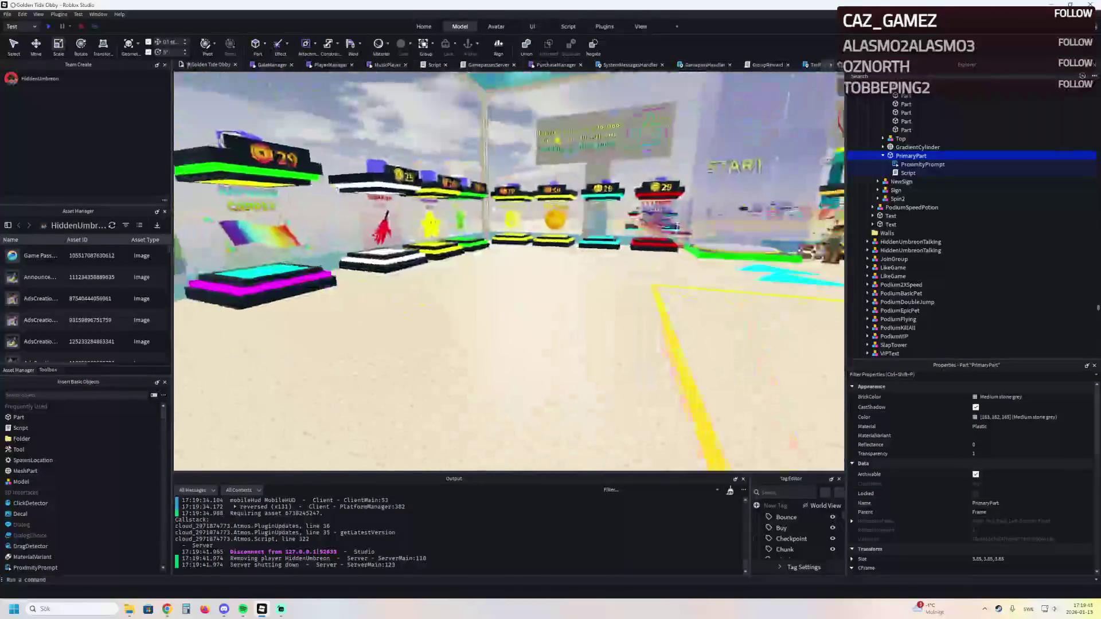
click(533, 223)
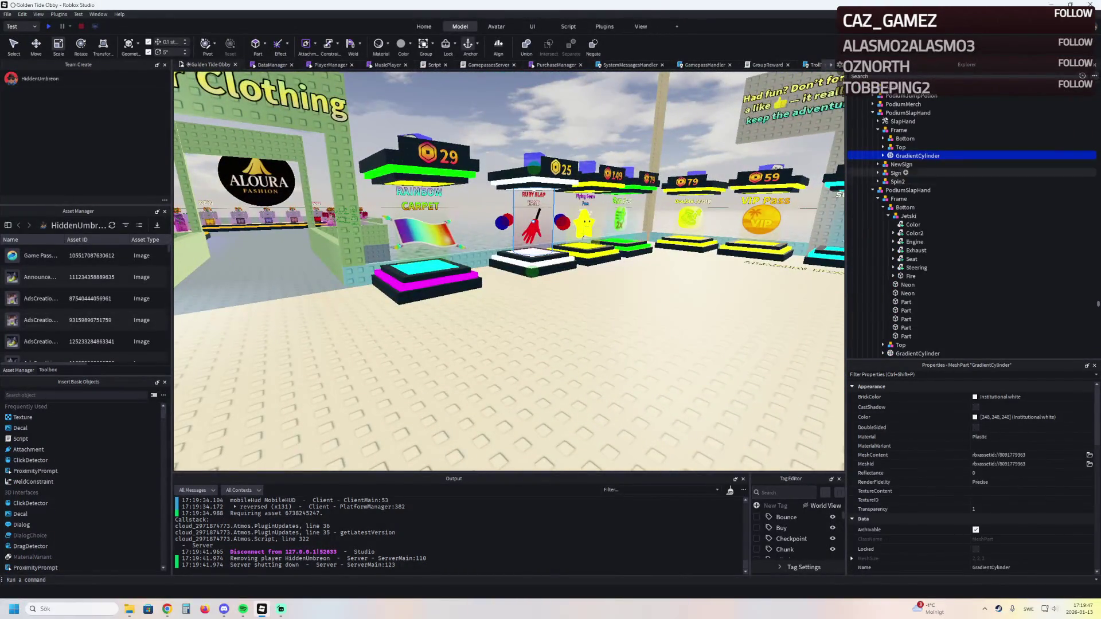
click(883, 155)
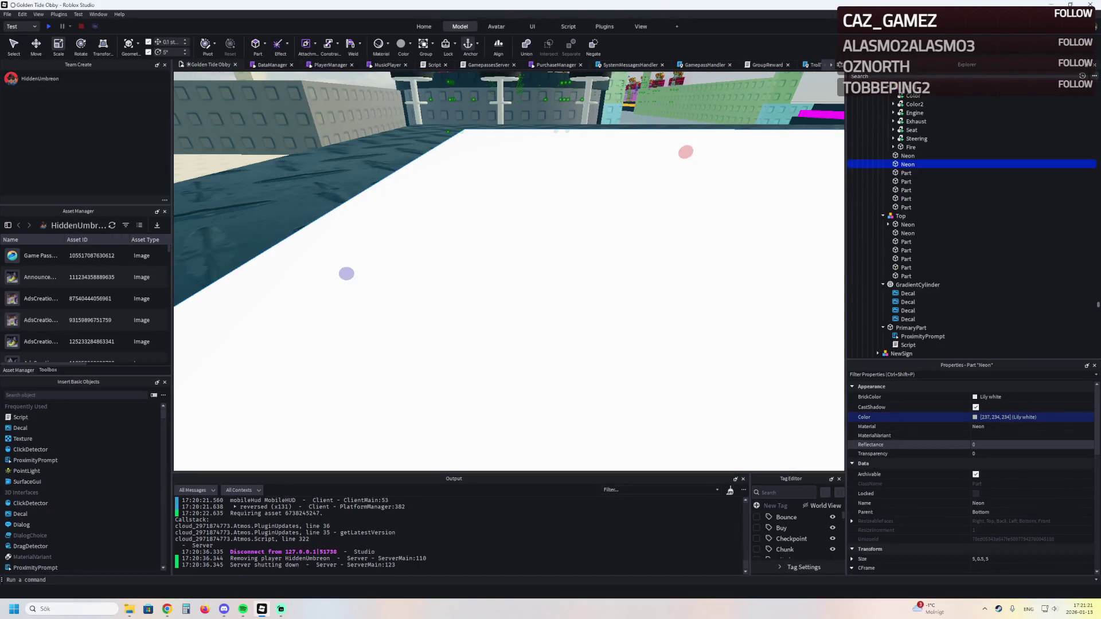
Set the Neon trim's Color to Electric blue (0, 134, 196) and inspect the podium
key(ctrl+v)
key(Return)
scroll(509, 271, down, 5)
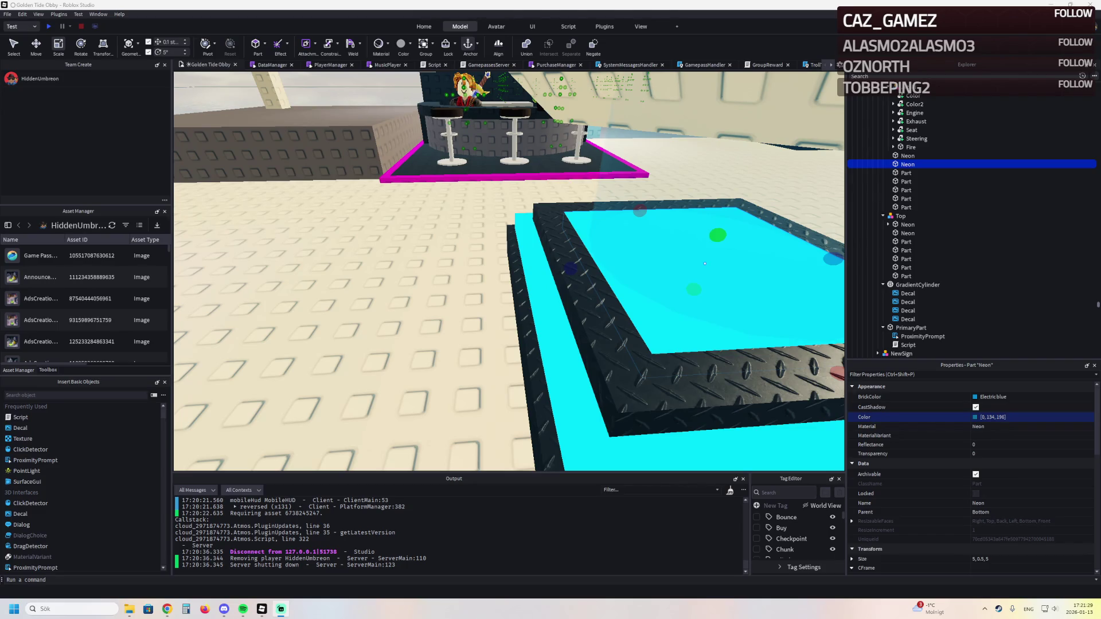
scroll(509, 271, down, 5)
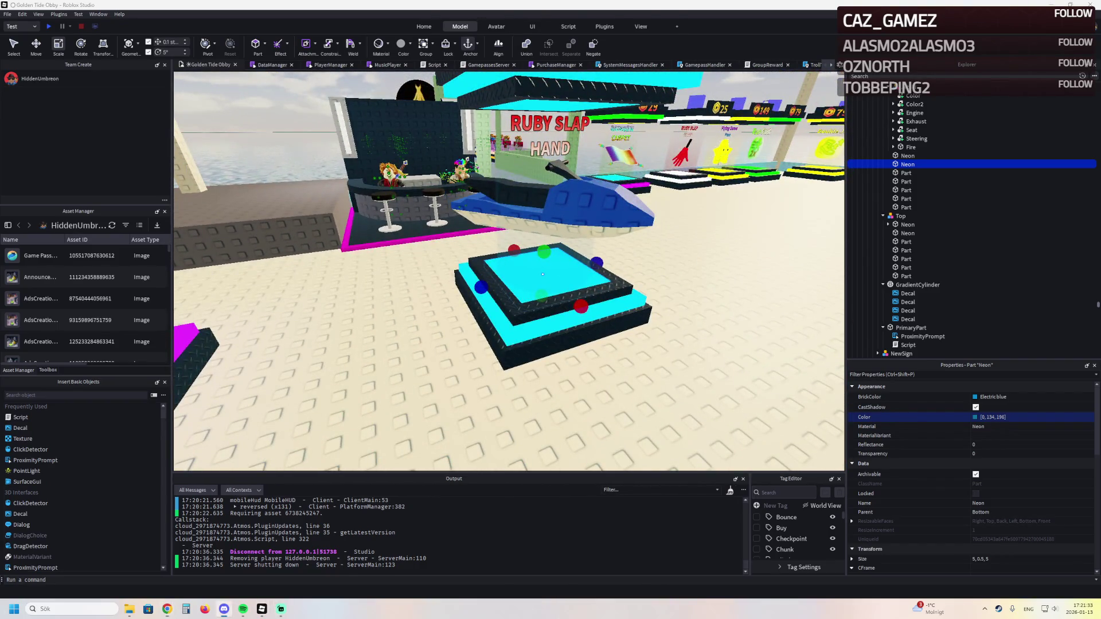
scroll(439, 262, up, 5)
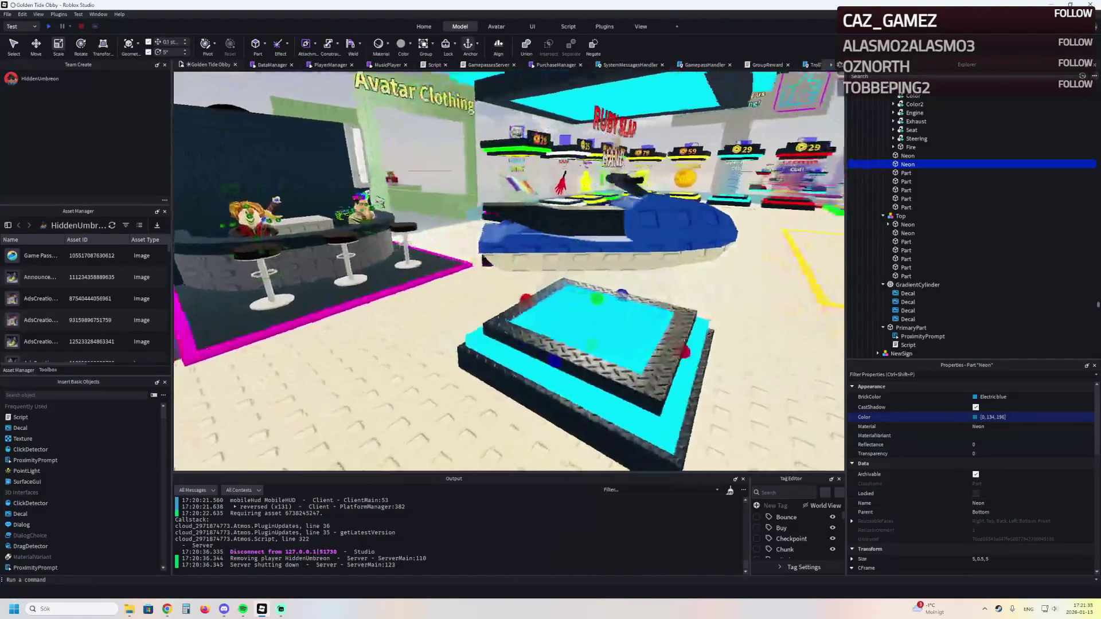
key(d)
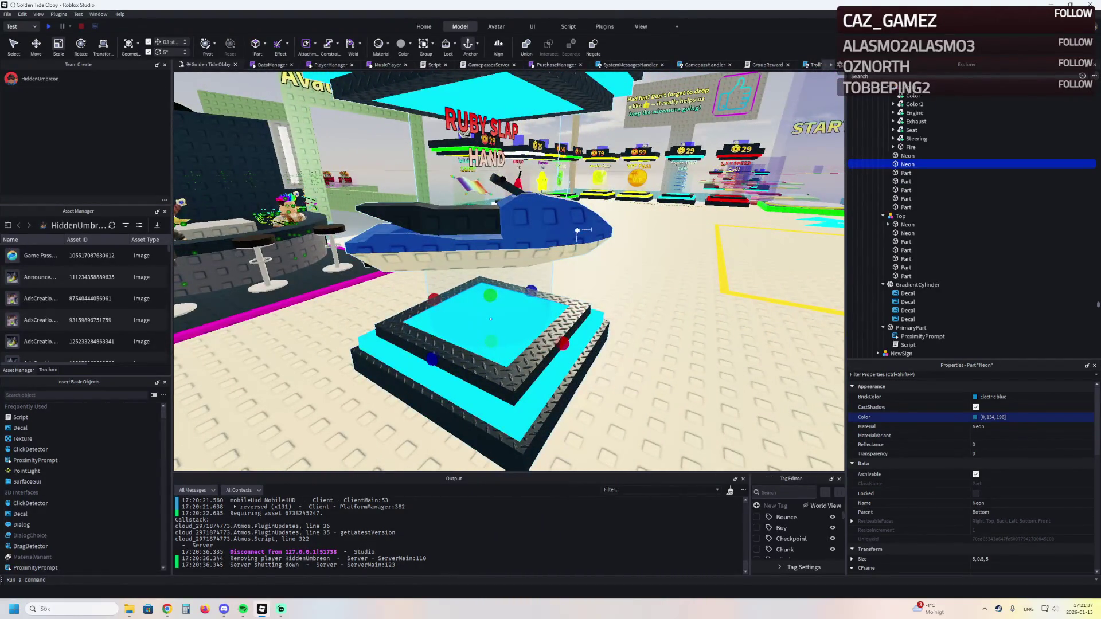
key(a)
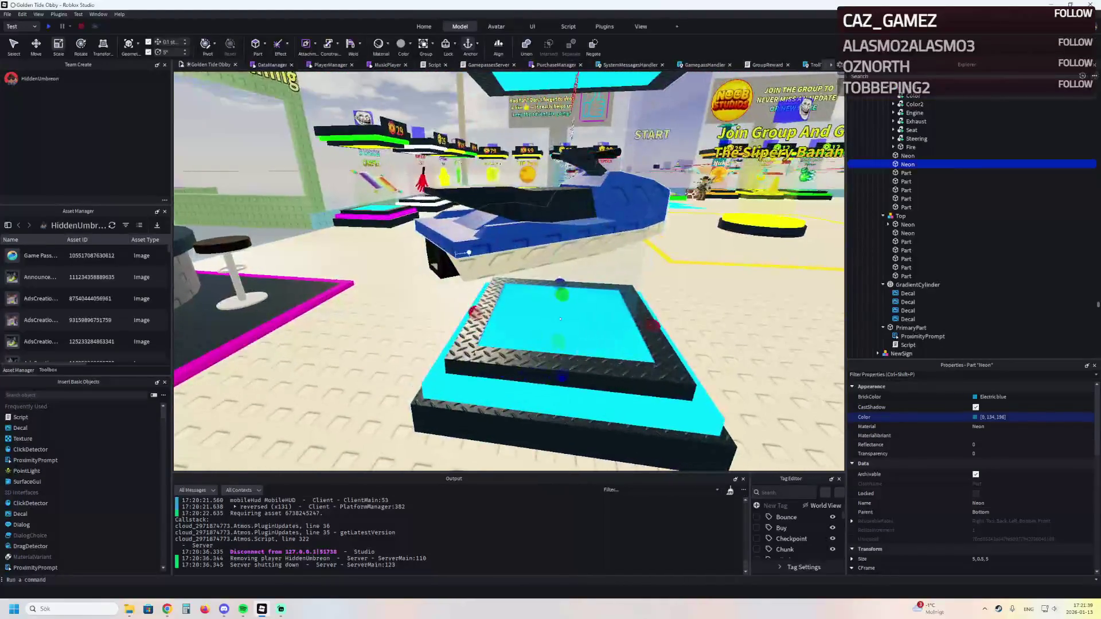
Select the Fire part's ParticleEmitter and edit its Lifetime value in Properties
double_click(911, 147)
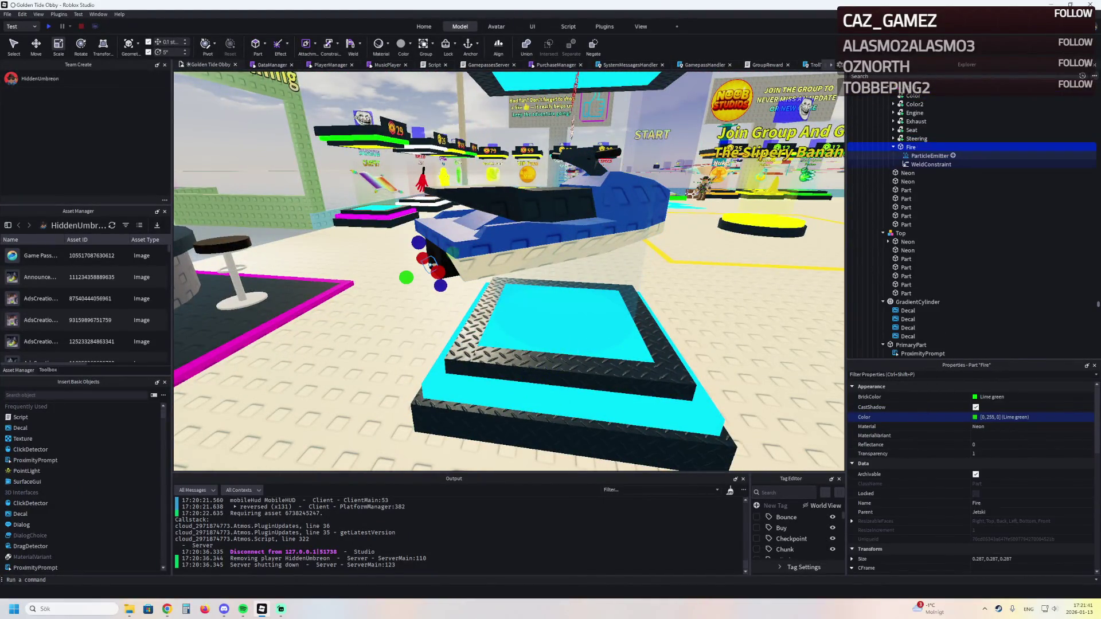
click(930, 155)
scroll(917, 467, down, 5)
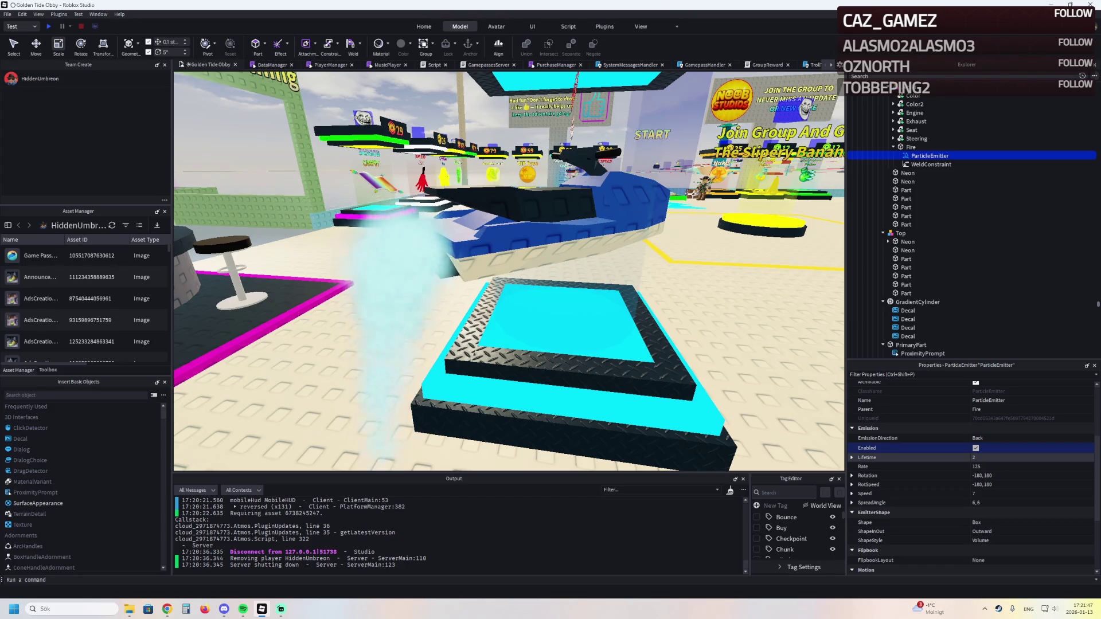
click(978, 458)
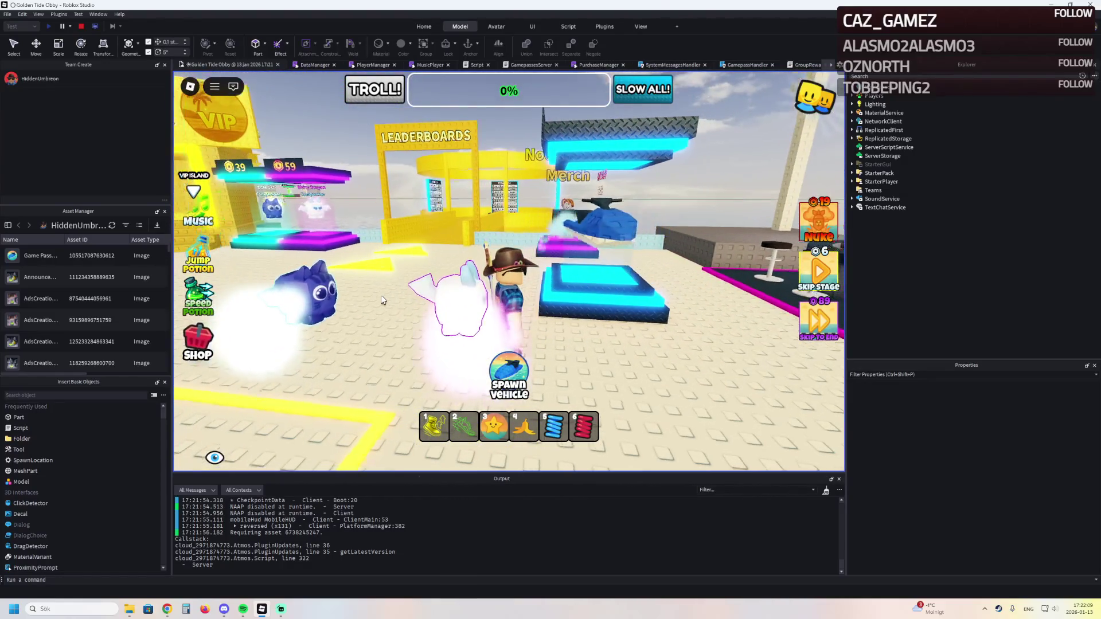
Test-walk to the Ruby Slap Hand stall and back, then stop the playtest
key(w)
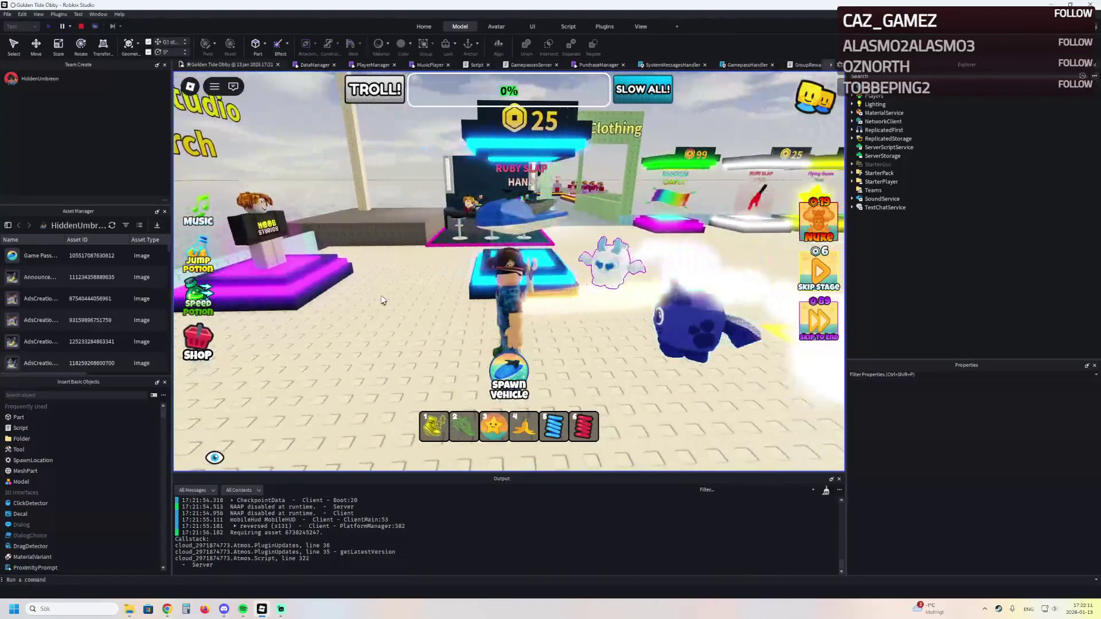
key(w)
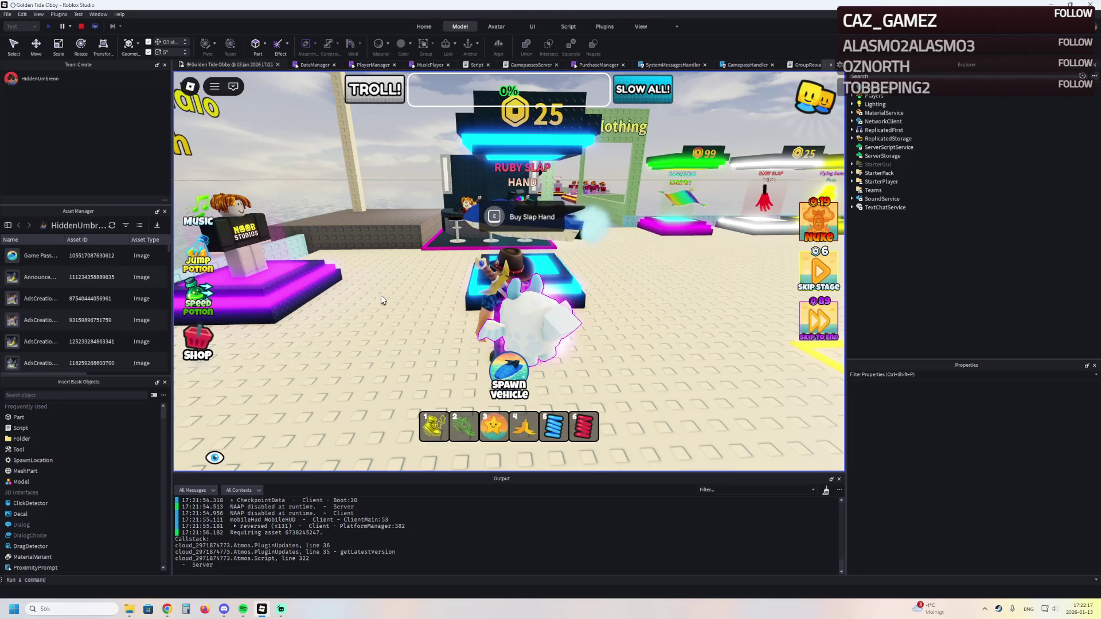
key(s)
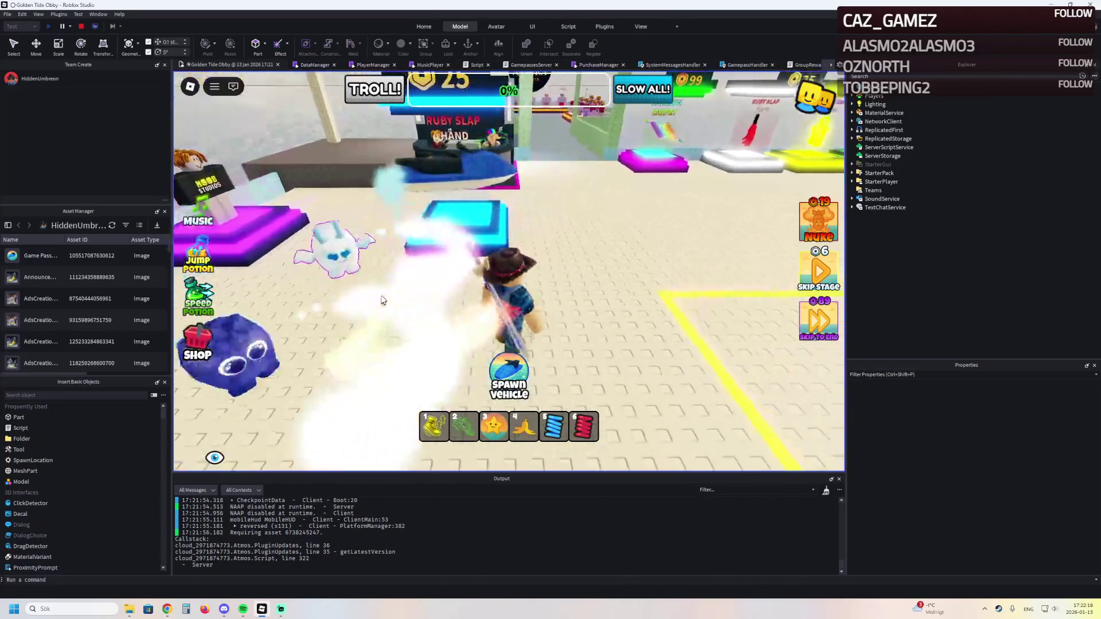
key(w)
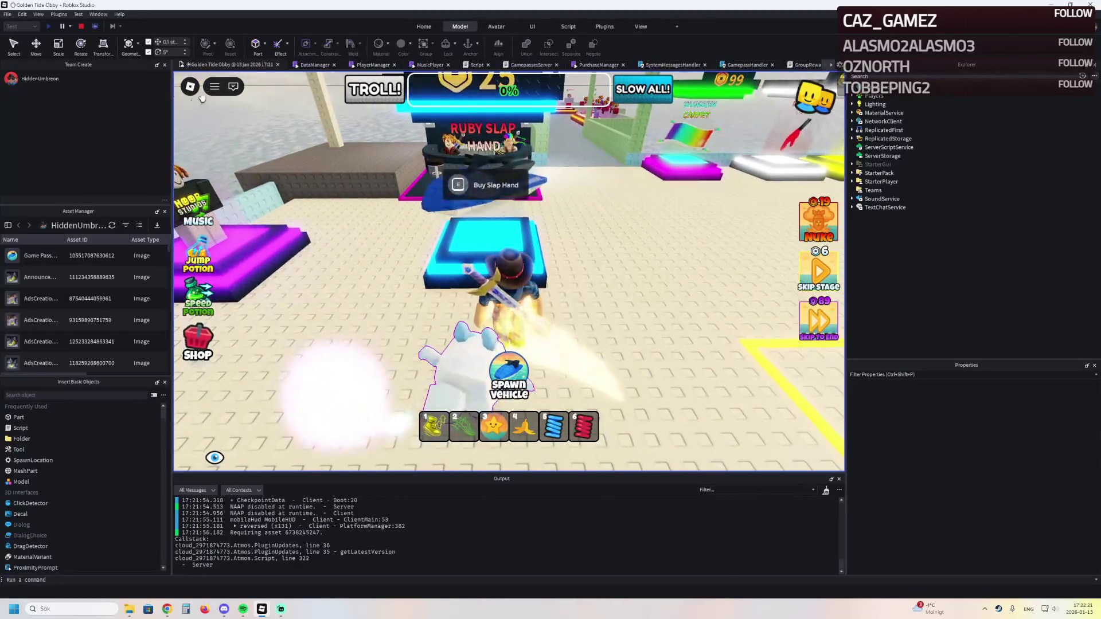
key(shift+F5)
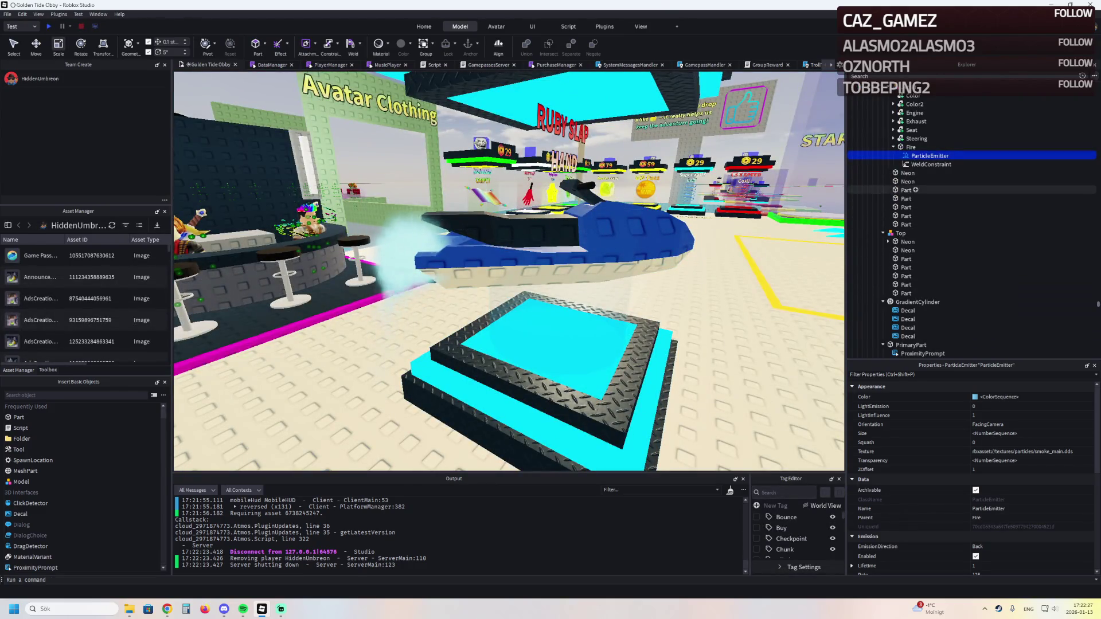
Delete the jet ski's Fire part with its particle emitter, then select the sign's Part
scroll(917, 492, down, 2)
scroll(918, 499, down, 3)
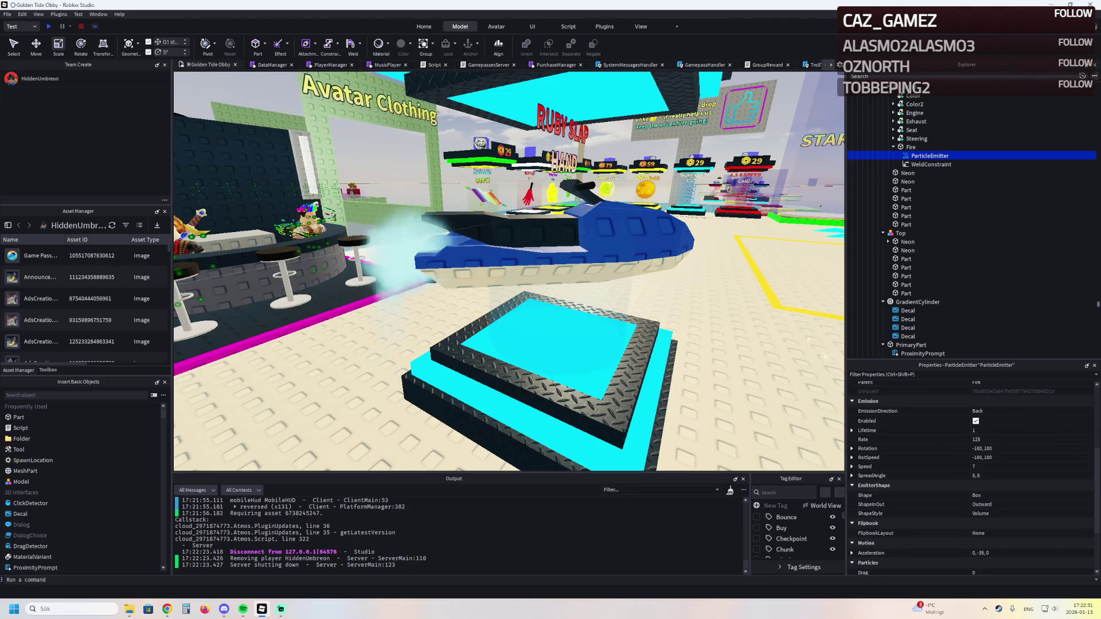
click(911, 147)
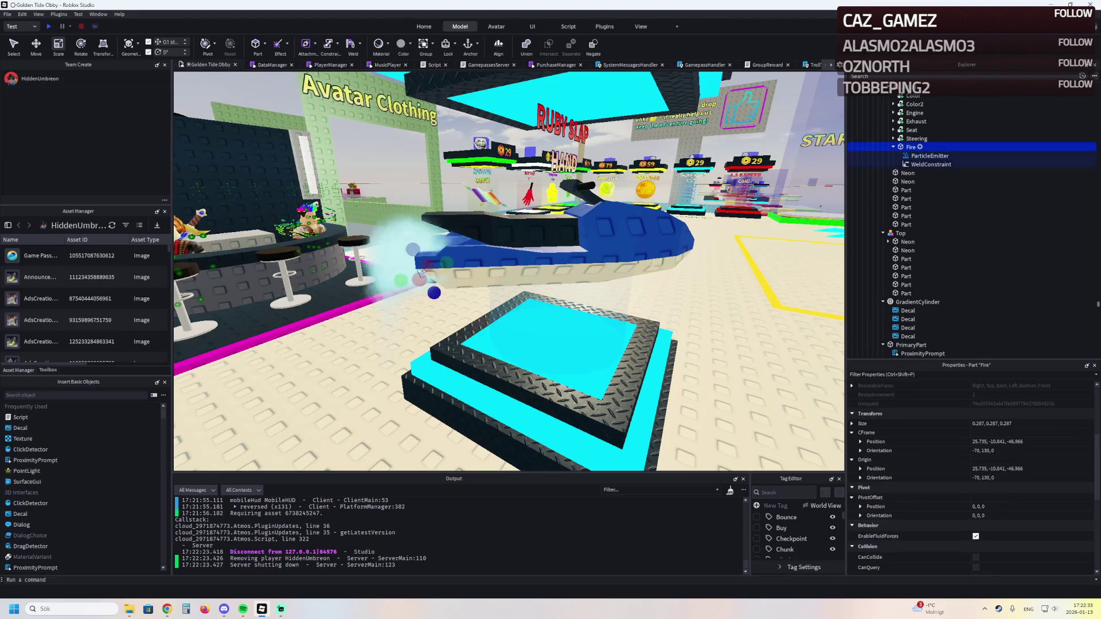
key(Delete)
drag(643, 236, 642, 235)
click(467, 248)
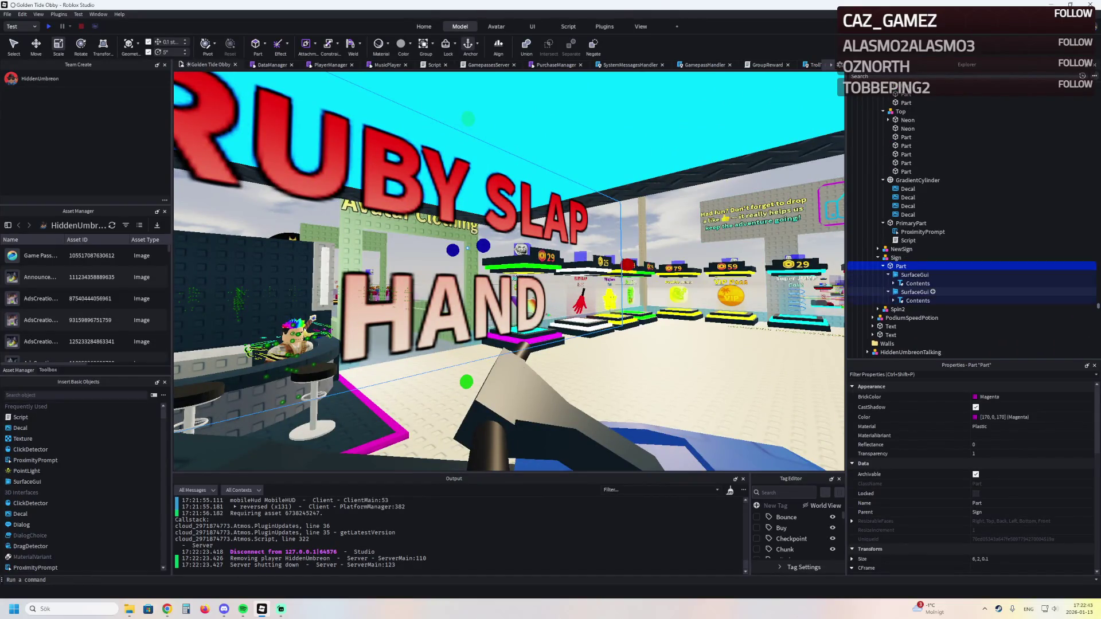
Set the Text of both Contents TextLabels under Sign to JETSKI
key(Down)
key(Down)
scroll(973, 478, down, 10)
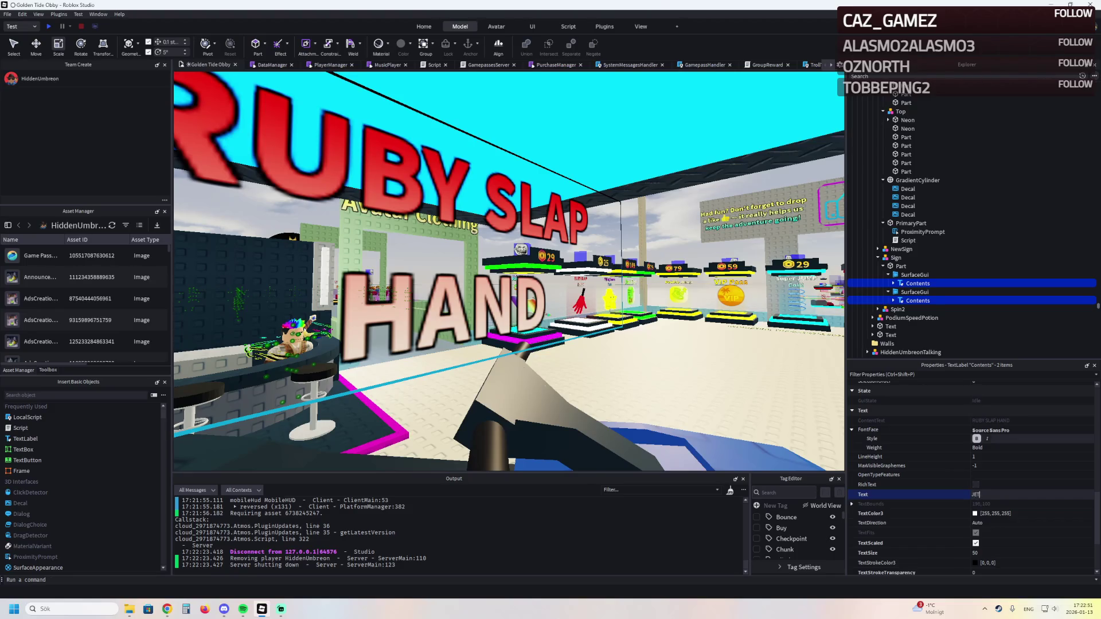
key(Return)
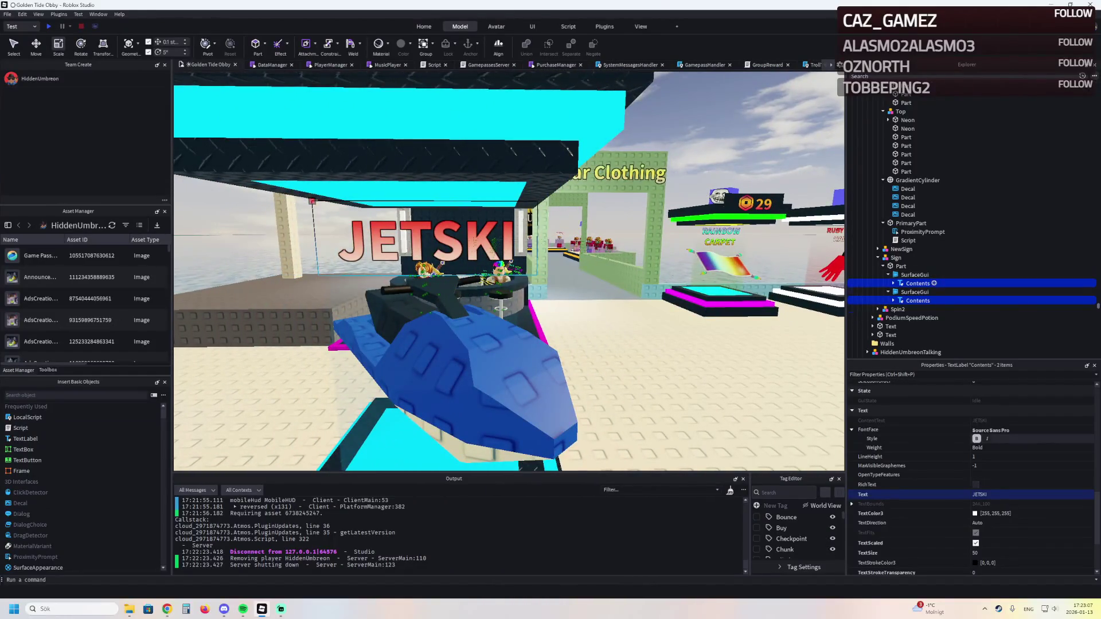
Add a UIGradient to the sign's Contents and set its colour sequence from blue to white
click(934, 283)
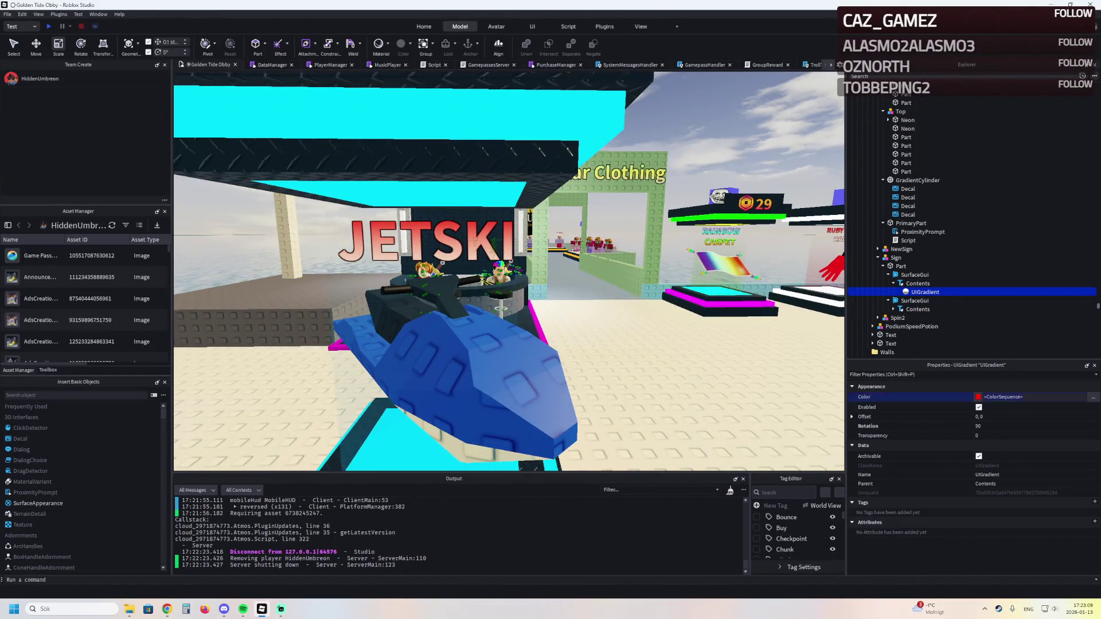
click(1093, 397)
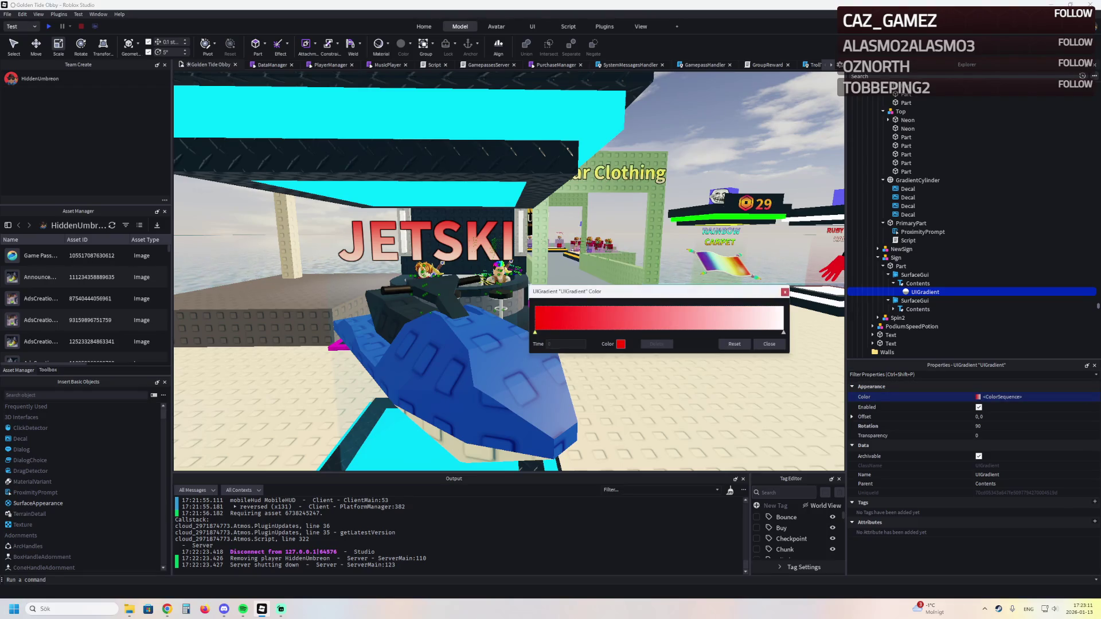
click(620, 344)
mouse_move(587, 270)
mouse_down()
mouse_move(593, 235)
mouse_move(582, 229)
mouse_up()
key(Return)
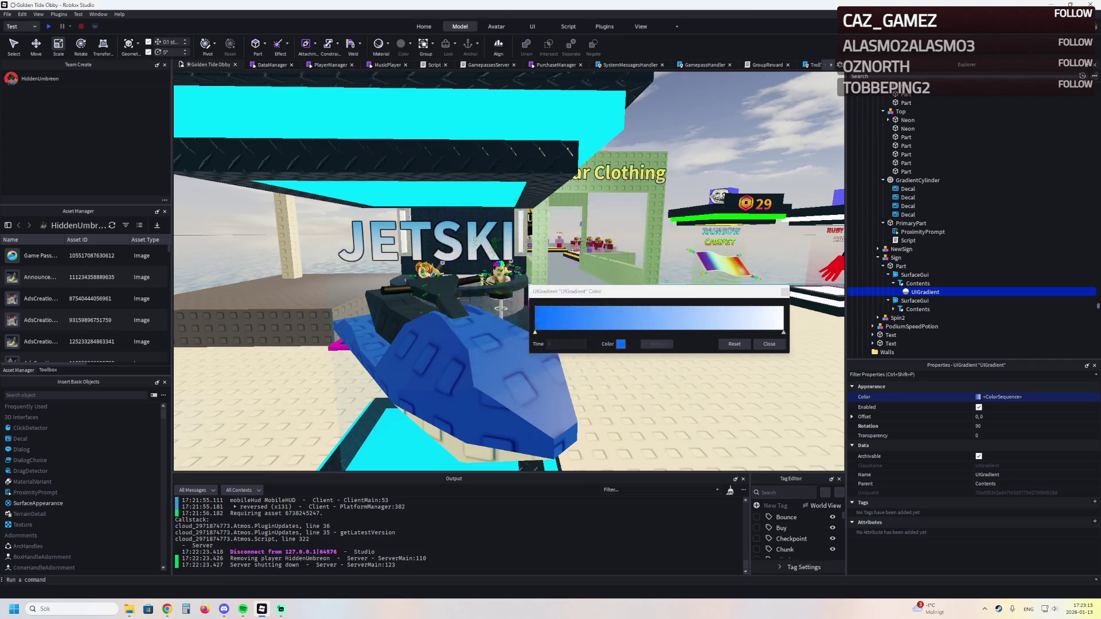
click(621, 344)
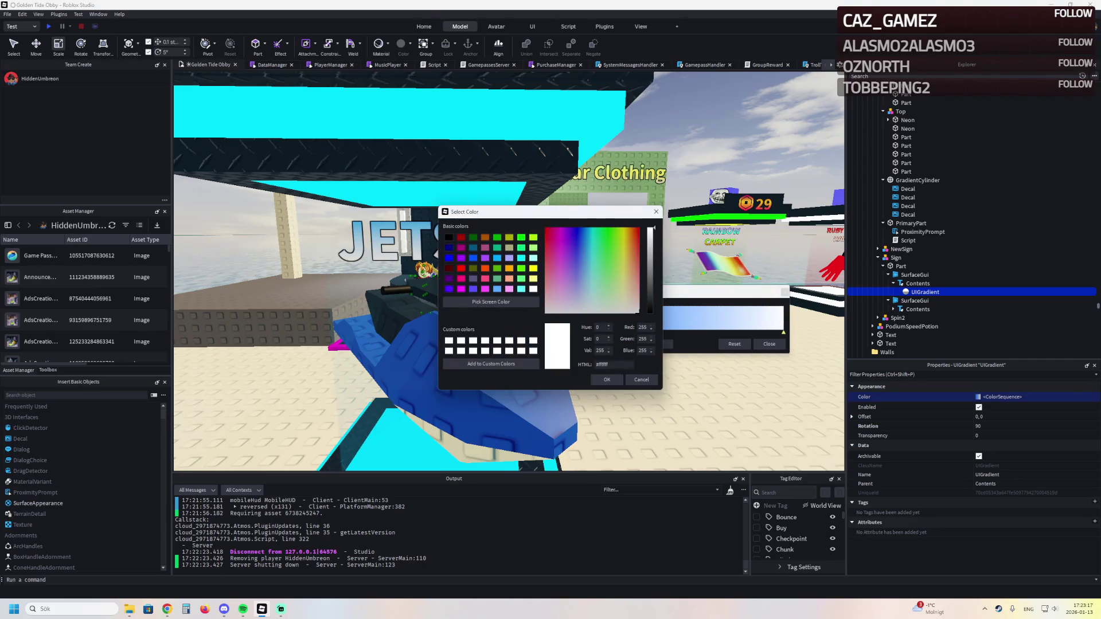
mouse_move(600, 230)
mouse_down()
mouse_move(591, 229)
mouse_move(607, 229)
mouse_move(590, 302)
mouse_up()
click(607, 380)
Copy the gradient onto the other JETSKI face, remove the extra copy, then select the 25 price label
key(ctrl+d)
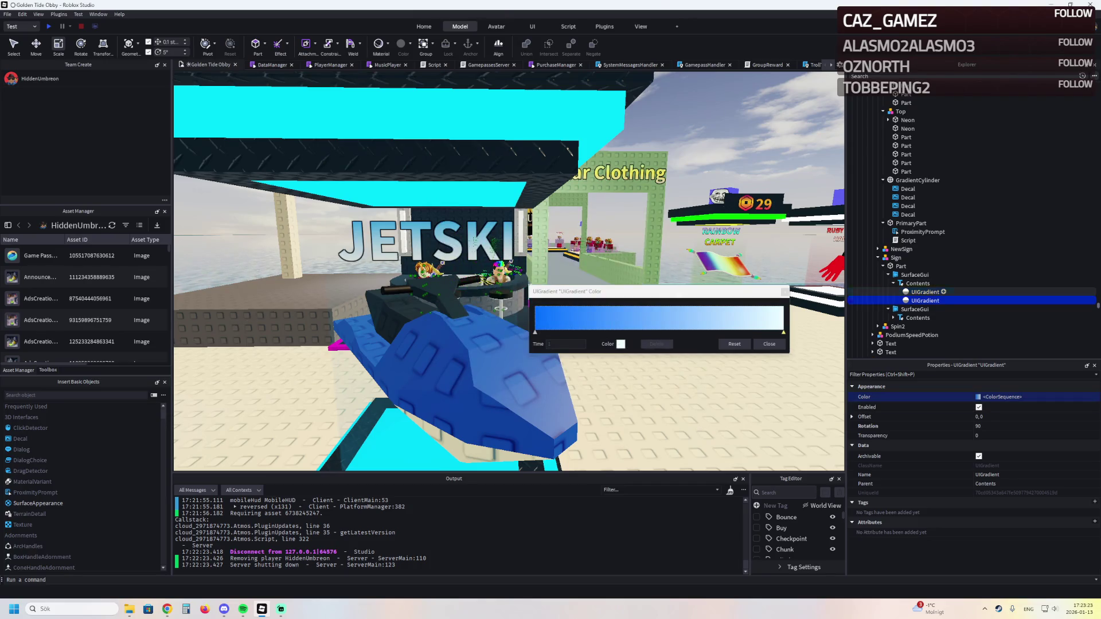
drag(924, 325, 919, 310)
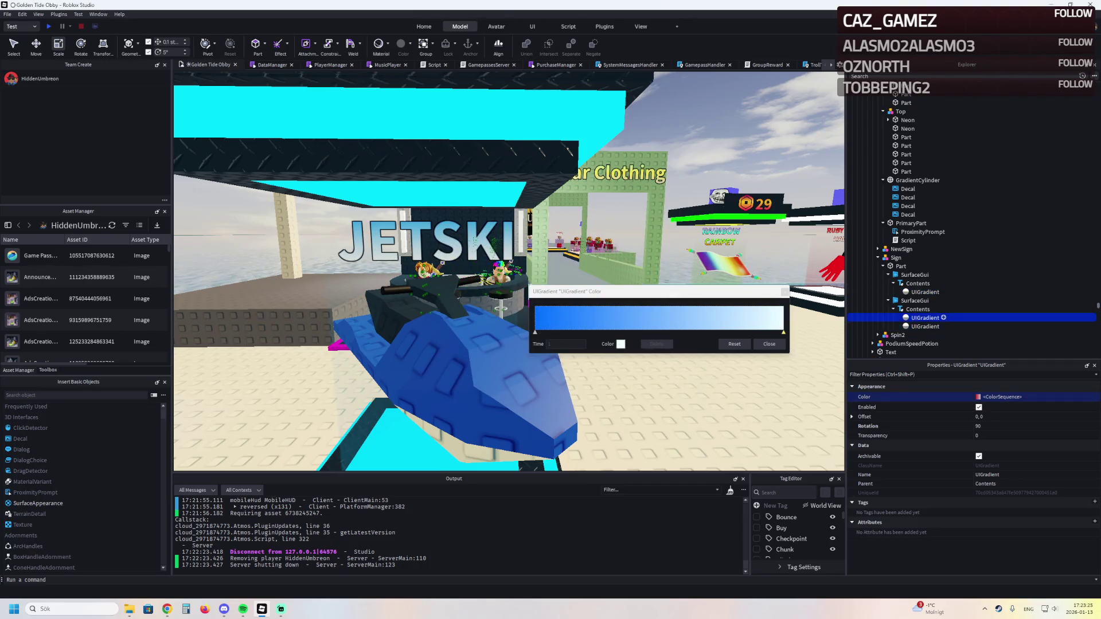
key(Delete)
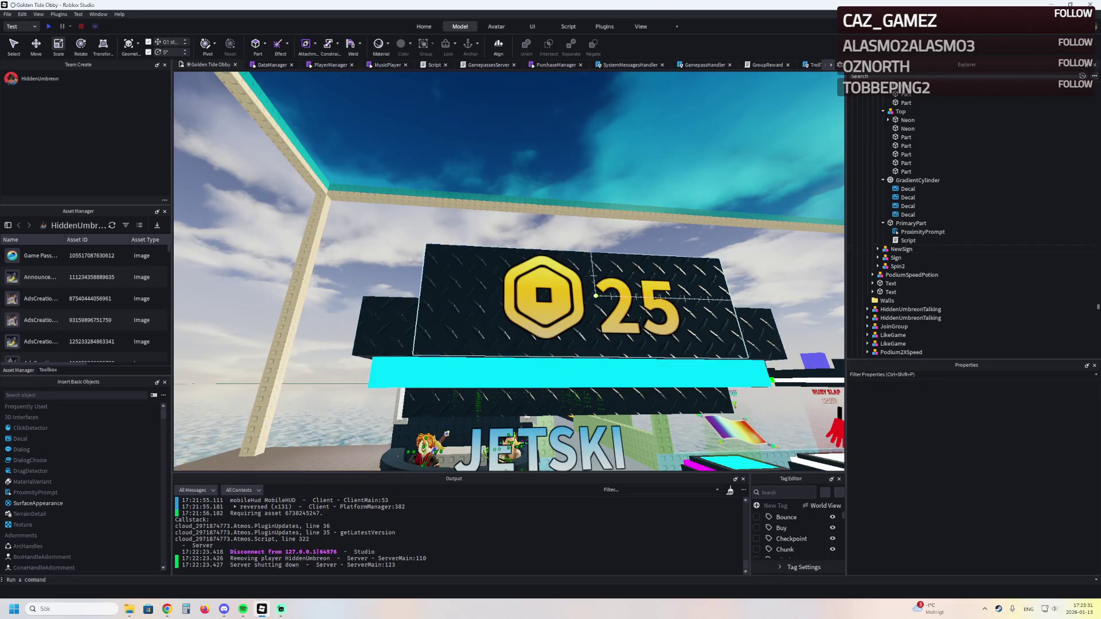
click(585, 302)
click(584, 301)
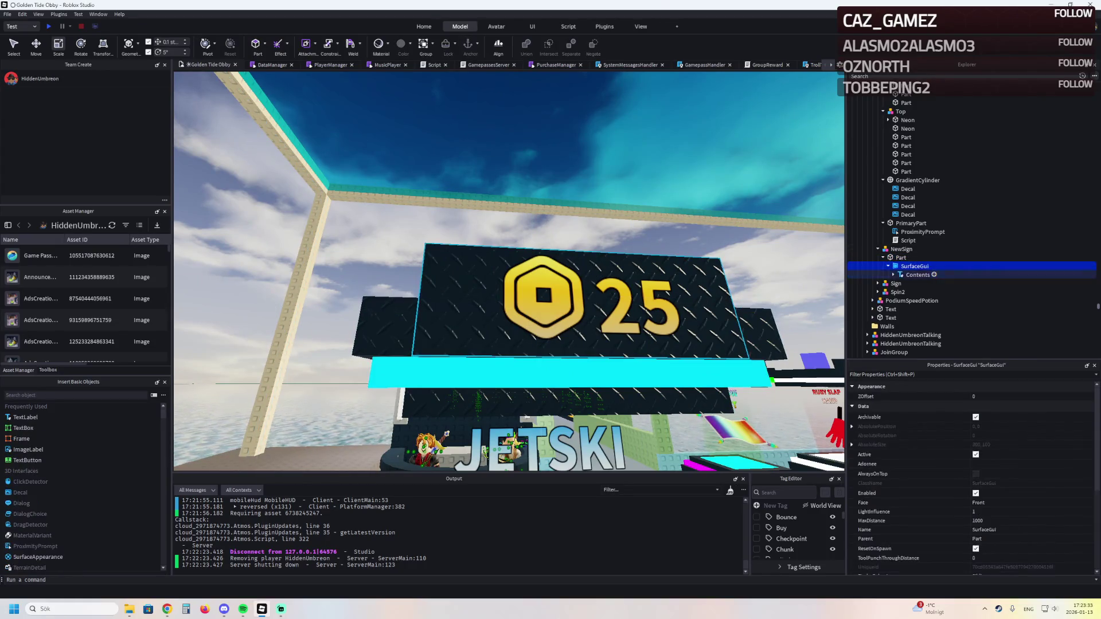